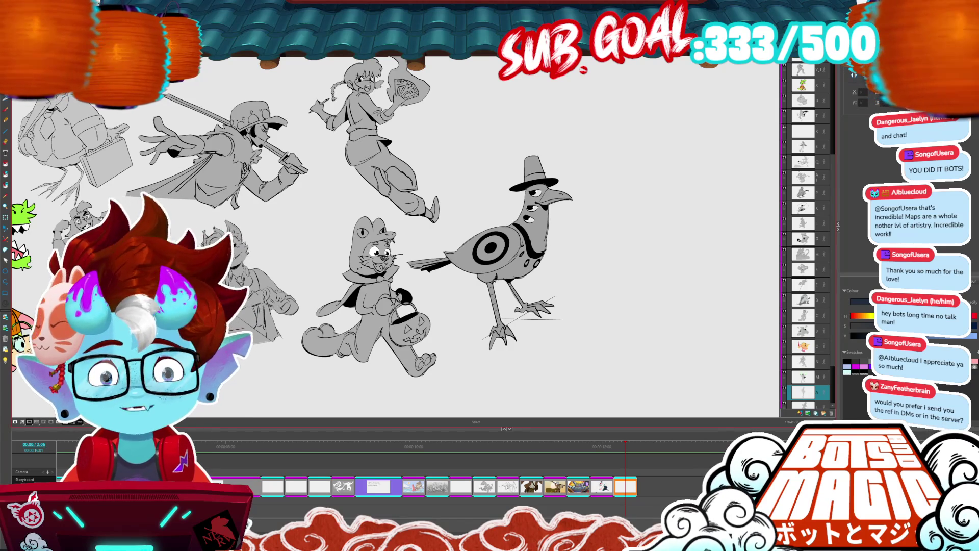
# Zoom out with Ctrl+minus and scrolling until all twenty or so character sketches fit on screen.
pyautogui.hscroll(-3, 395, 237)
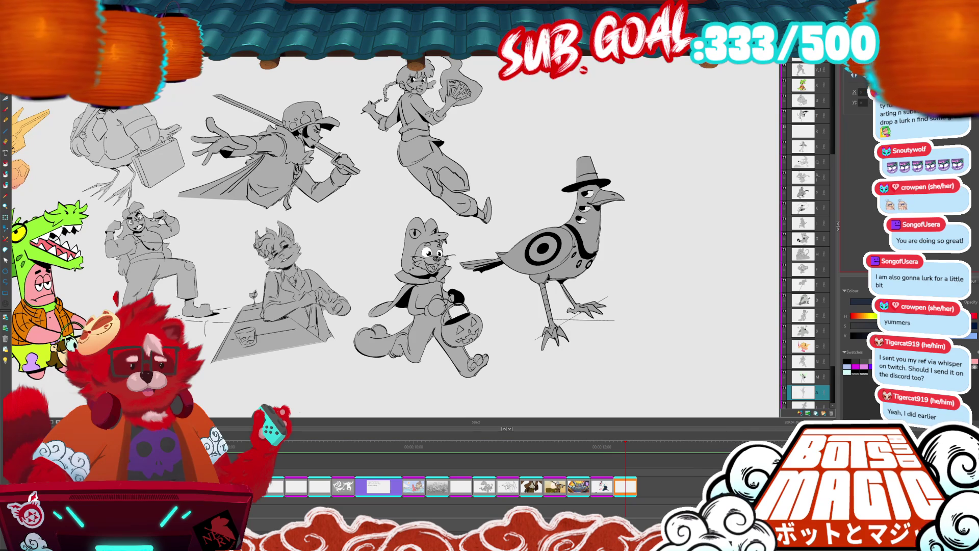
pyautogui.hotkey('ctrl', '-')
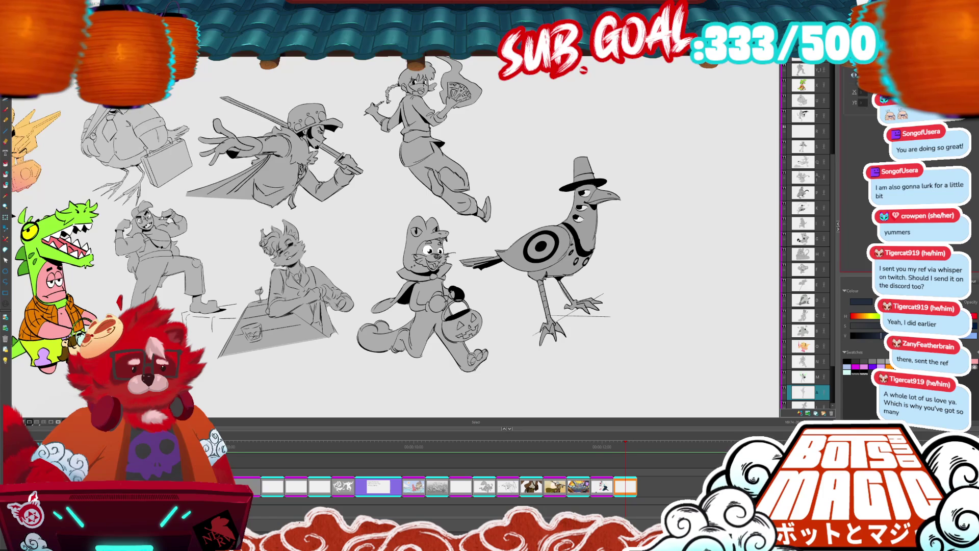
pyautogui.scroll(-3, 326, 220)
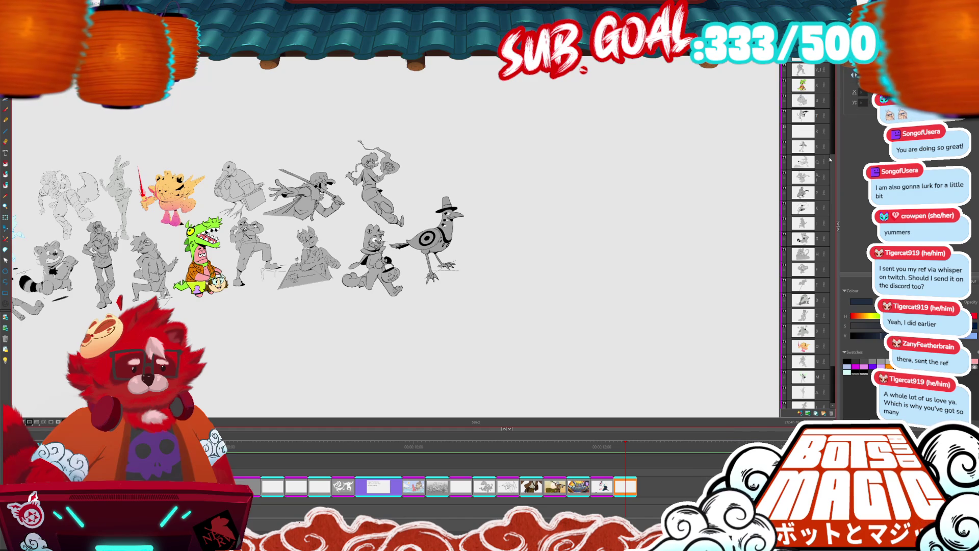
# Add a new layer above the Group 1 layer group in the Layers panel.
pyautogui.moveTo(831, 166); pyautogui.dragTo(831, 80)
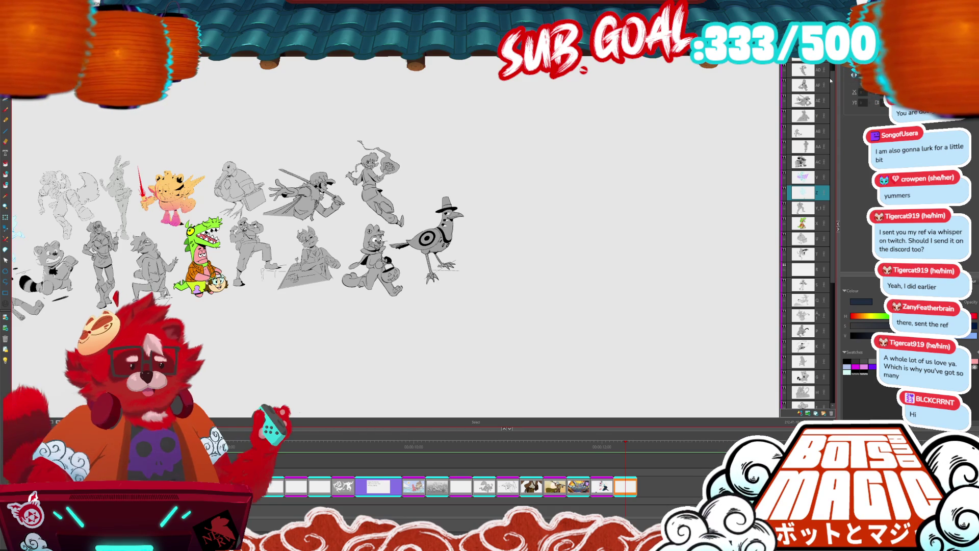
pyautogui.click(813, 60)
pyautogui.scroll(1, 815, 66)
pyautogui.click(813, 66)
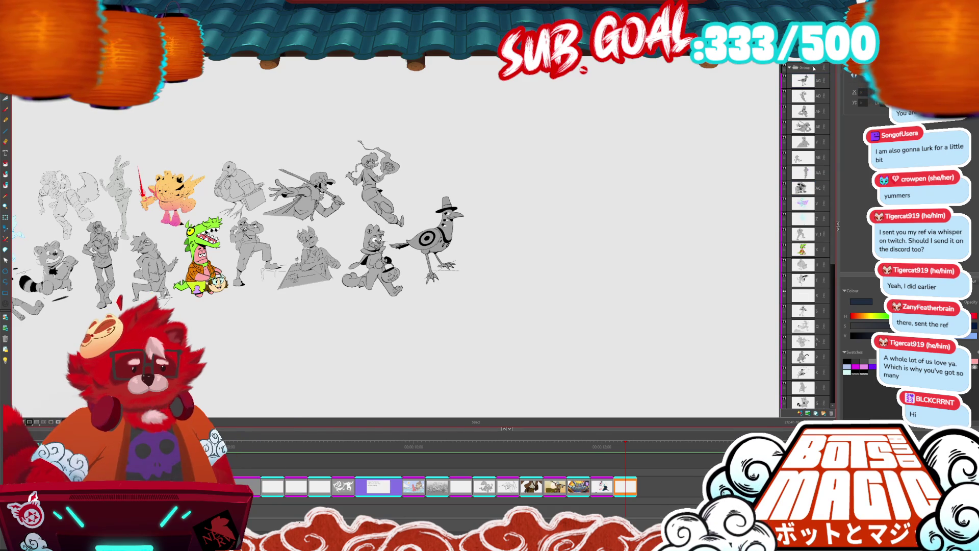
pyautogui.click(799, 414)
# Switch to the Brush in black and zoom in on the bird and cat drawings.
pyautogui.press('b')
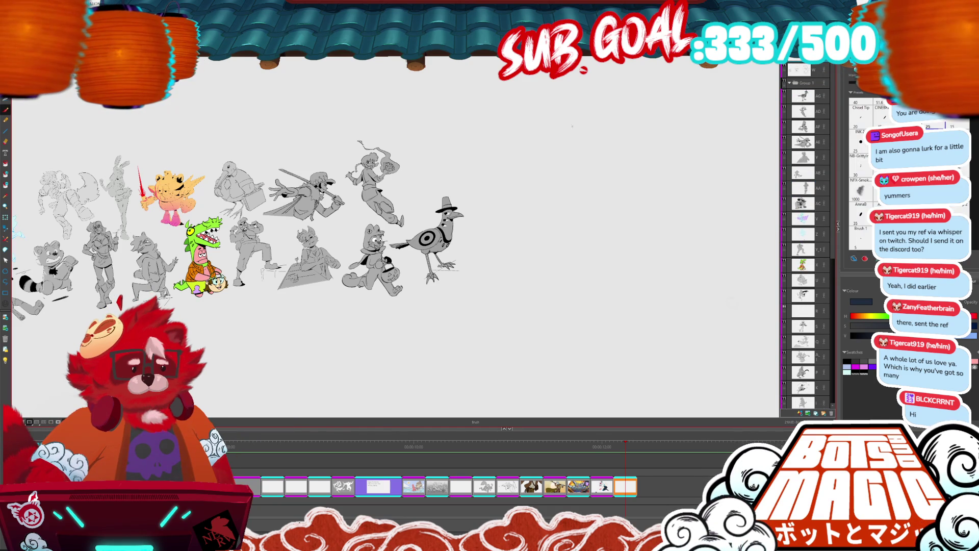
pyautogui.click(847, 360)
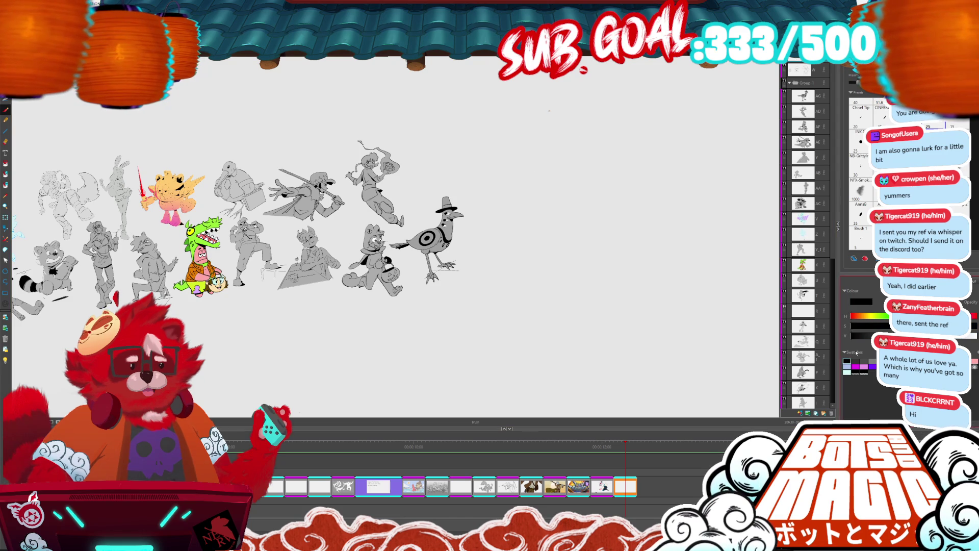
pyautogui.hotkey('ctrl', '+')
pyautogui.hotkey('ctrl', '+')
pyautogui.hotkey('ctrl', '+')
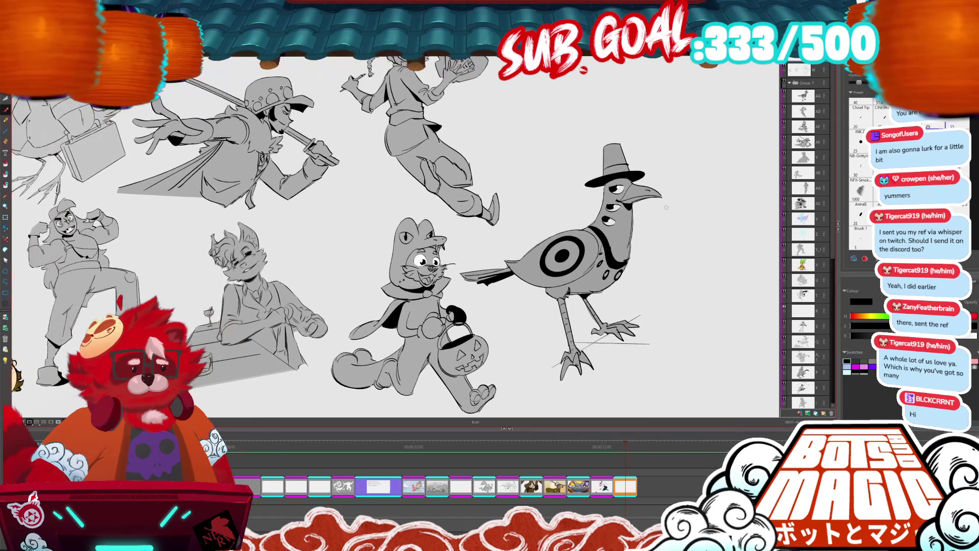
# Delete the stray dot beside the hatted bird drawing.
pyautogui.moveTo(678, 219); pyautogui.dragTo(602, 200)
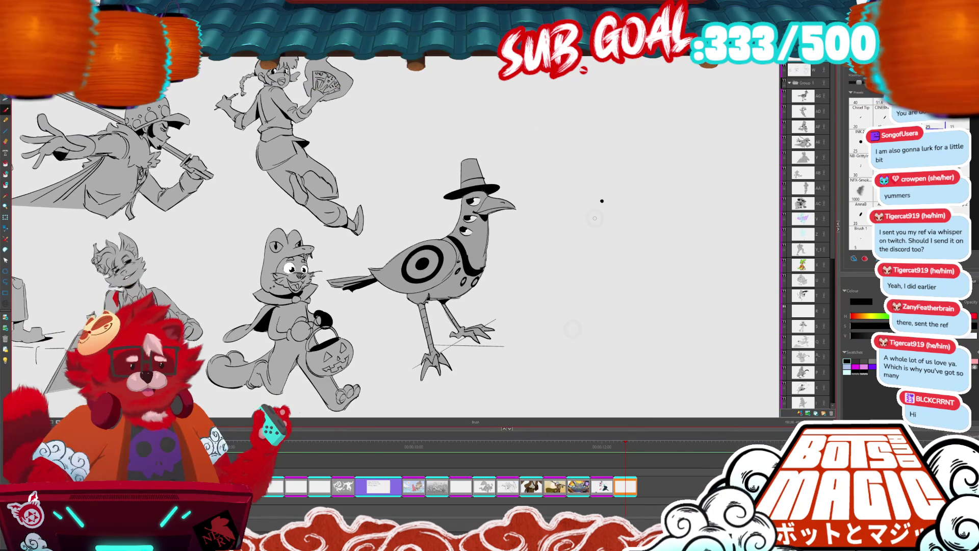
pyautogui.hotkey('alt', 's')
pyautogui.click(602, 201)
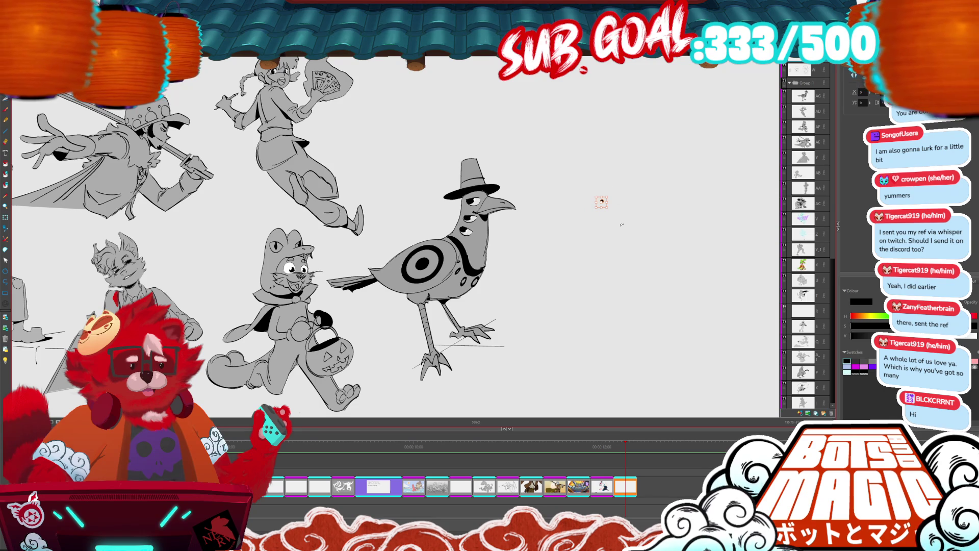
pyautogui.press('Delete')
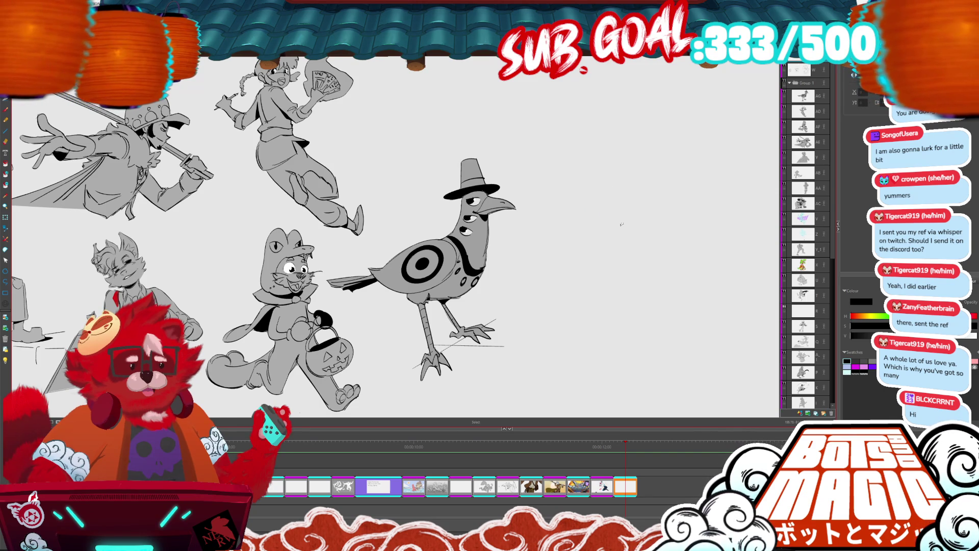
# Pan back to the bird drawing and save the project with Ctrl+S.
pyautogui.moveTo(621, 223); pyautogui.dragTo(749, 238)
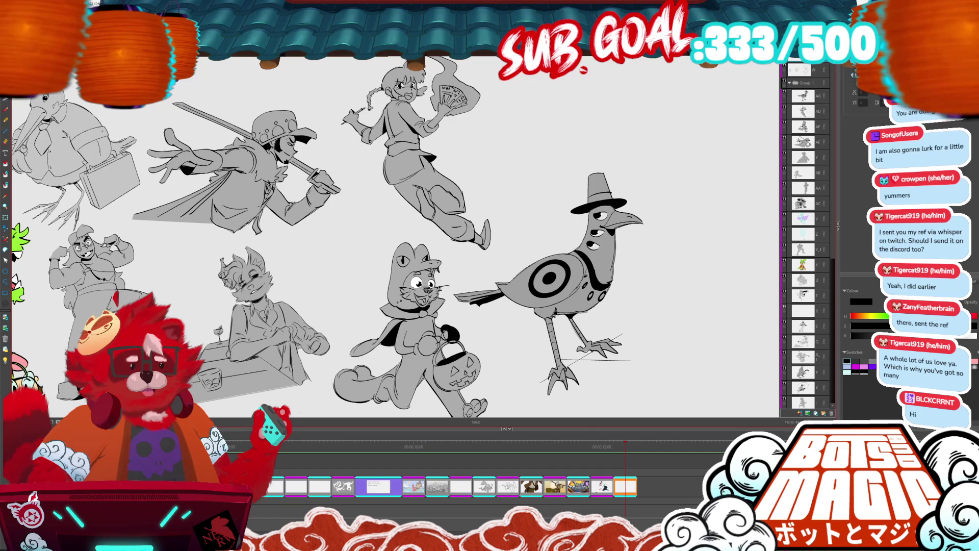
pyautogui.moveTo(561, 230); pyautogui.dragTo(378, 173)
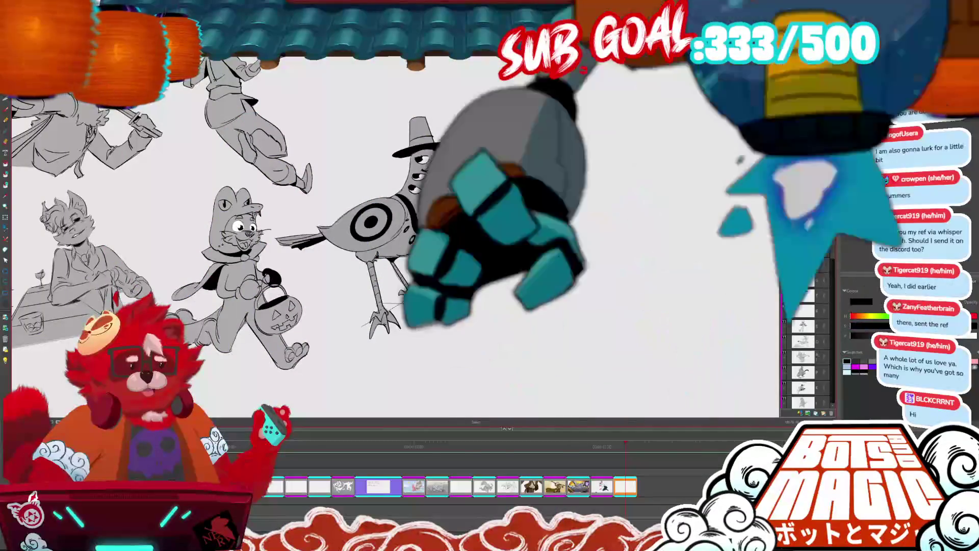
pyautogui.hotkey('ctrl', 's')
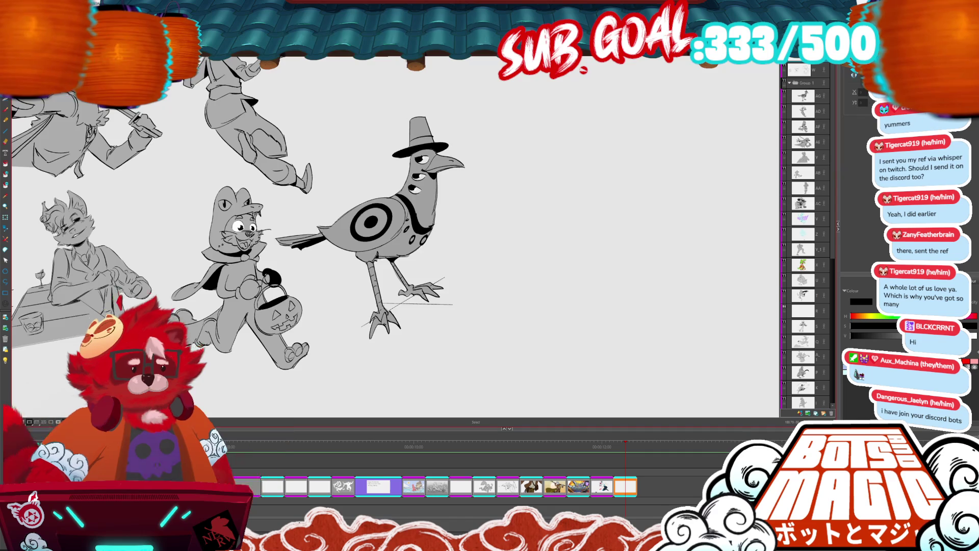
pyautogui.scroll(3, 395, 239)
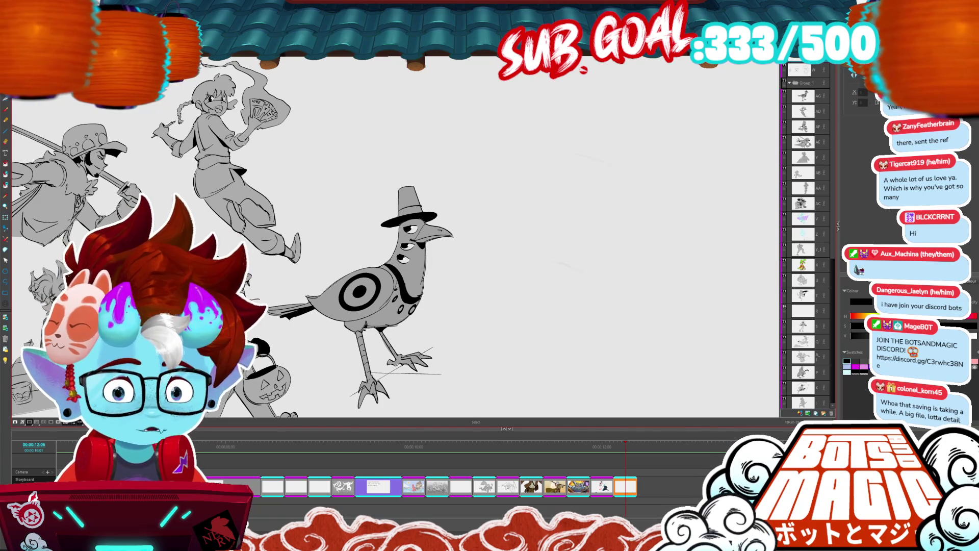
# Drag the 'LET'S MOVE IT!' tiger reference out of the camera frame to beside the hatted bird.
pyautogui.hscroll(5, 395, 239)
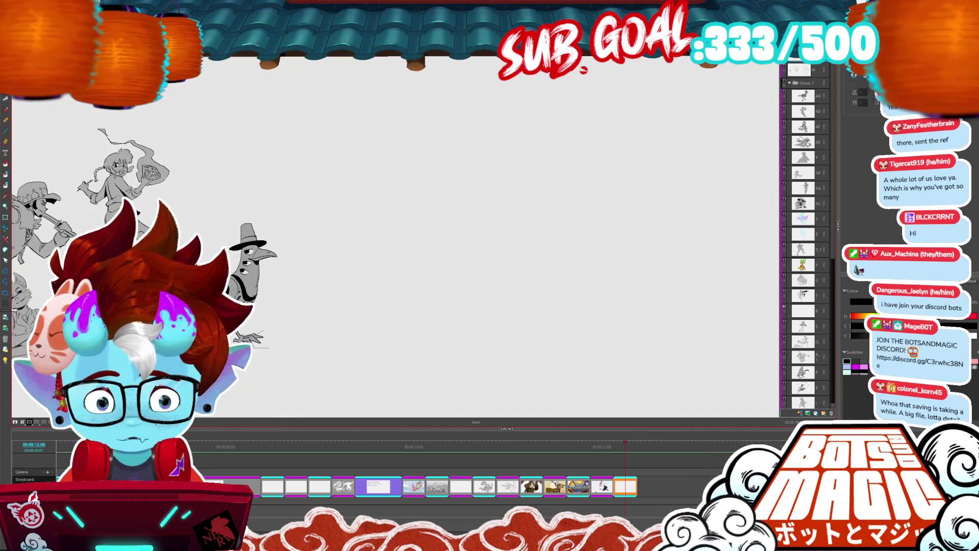
pyautogui.scroll(-5, 538, 247)
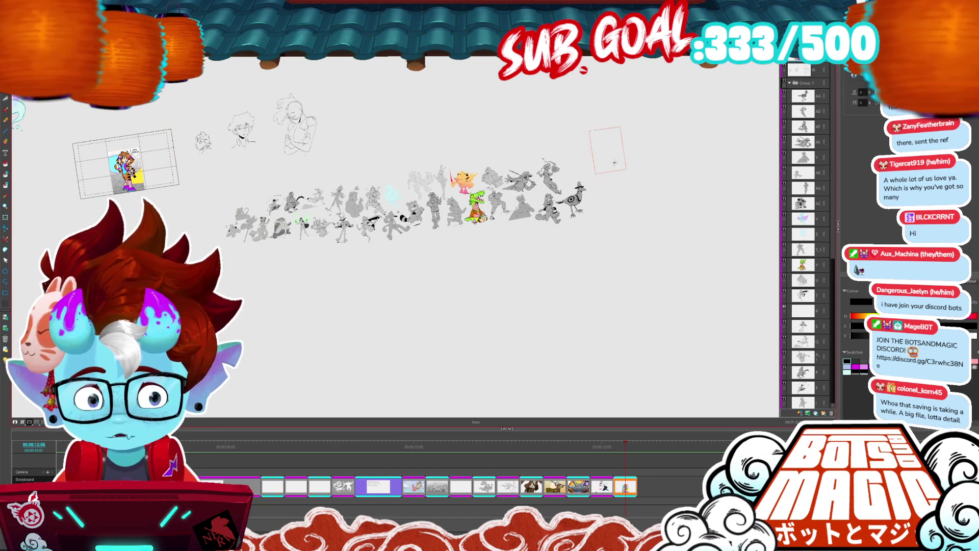
pyautogui.moveTo(125, 168); pyautogui.dragTo(605, 159)
pyautogui.hscroll(3, 503, 136)
pyautogui.scroll(3, 476, 151)
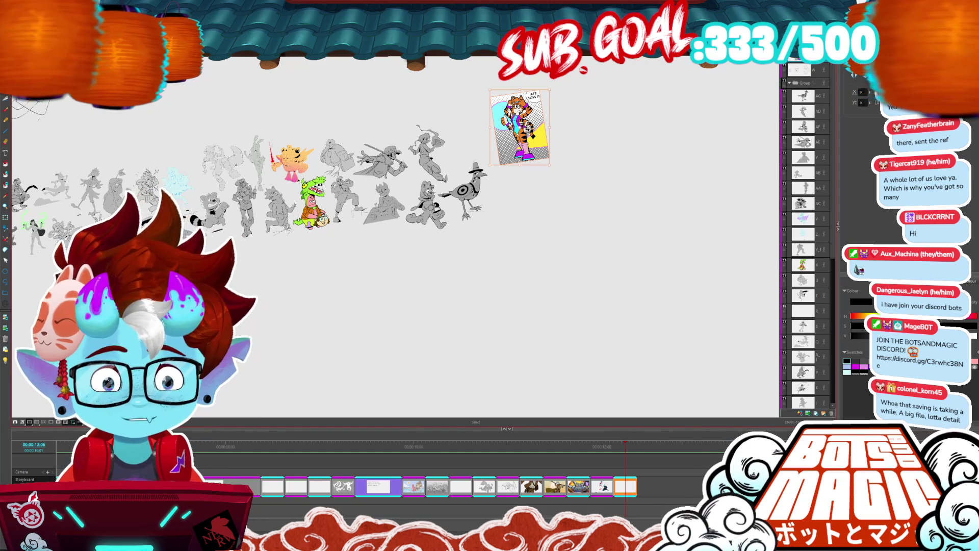
pyautogui.scroll(3, 688, 130)
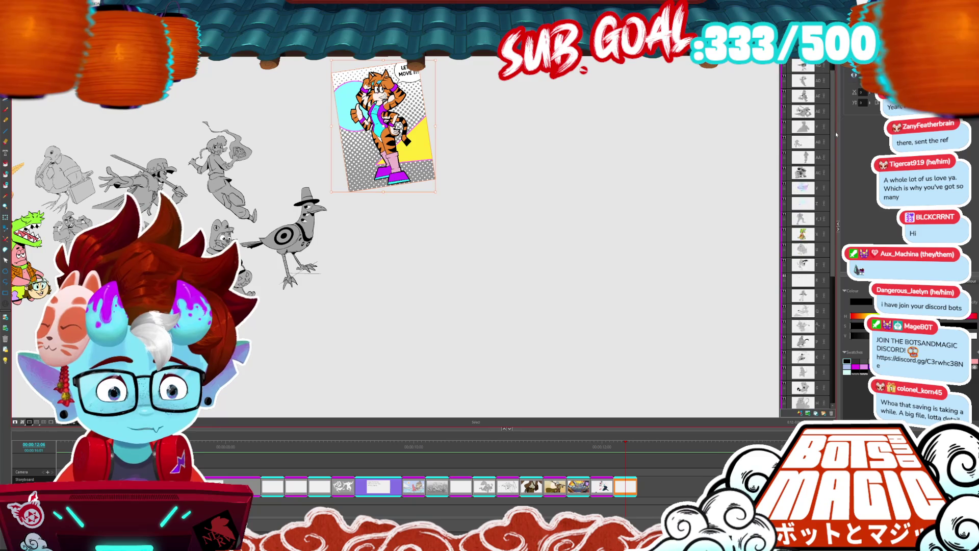
pyautogui.scroll(-5, 816, 153)
pyautogui.scroll(5, 815, 170)
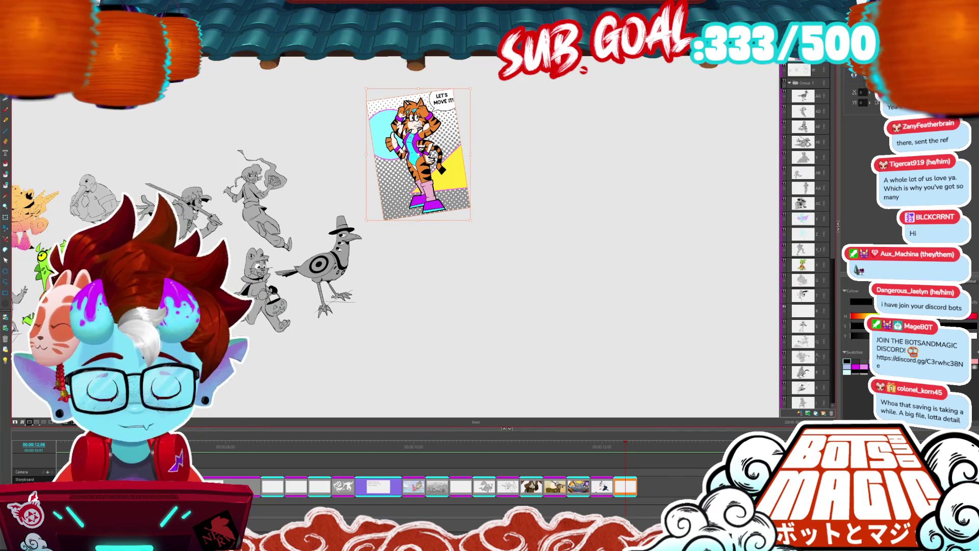
pyautogui.click(491, 479)
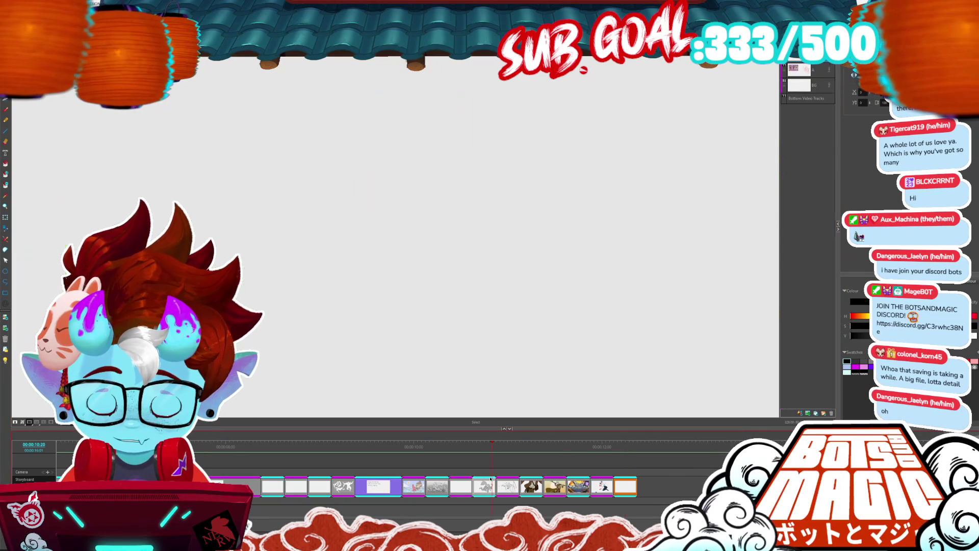
pyautogui.click(418, 479)
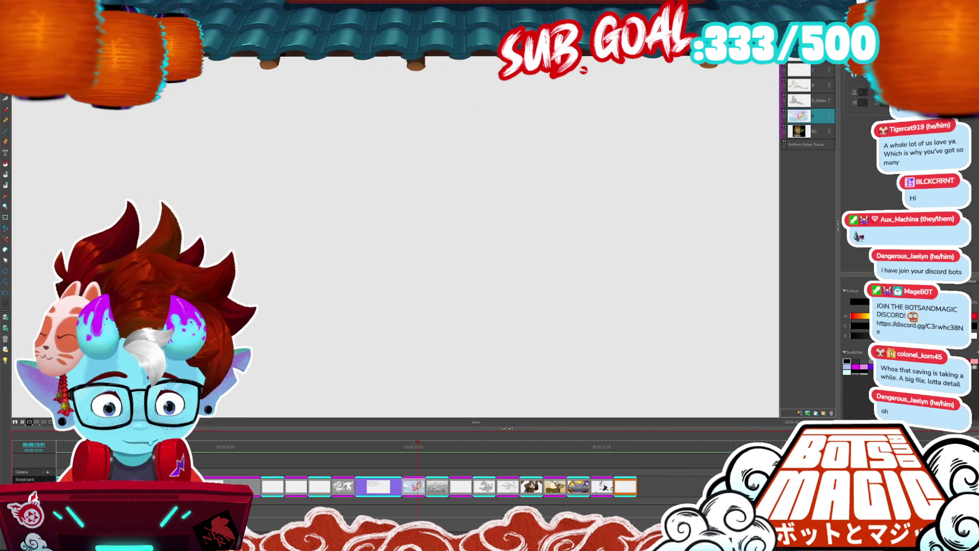
pyautogui.click(626, 468)
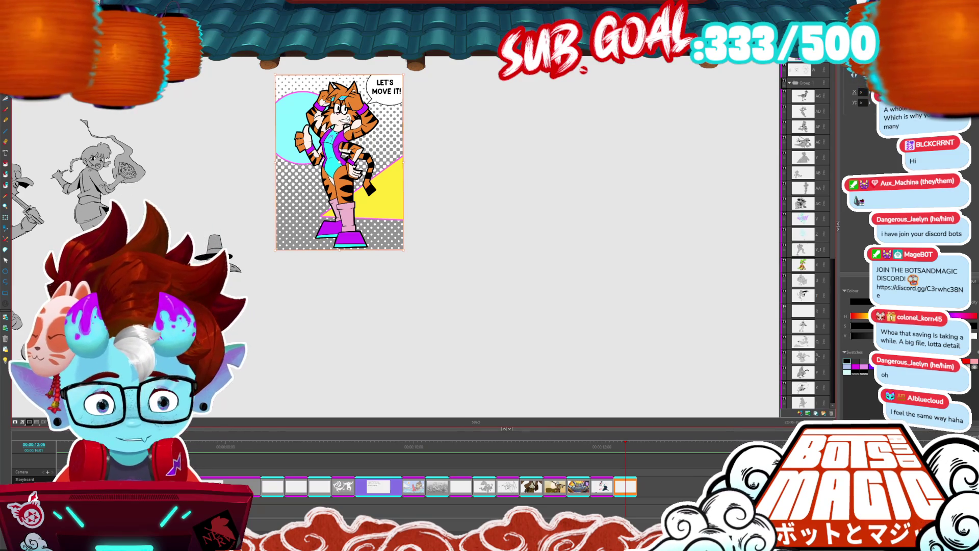
pyautogui.hotkey('alt', 'b')
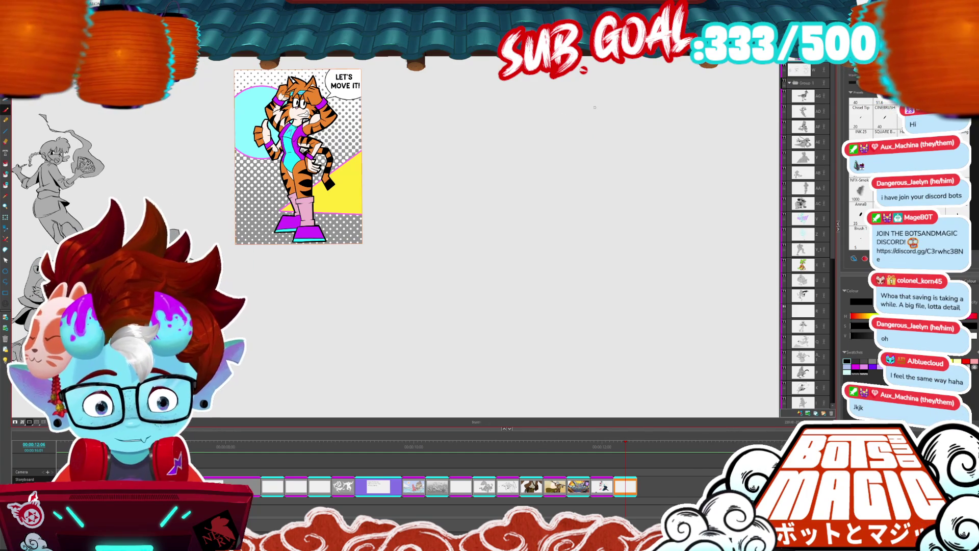
# Replace the old stroke through the head circle with a clean vertical centre line.
pyautogui.moveTo(550, 109)
pyautogui.mouseDown()
pyautogui.moveTo(561, 103)
pyautogui.moveTo(581, 143)
pyautogui.moveTo(574, 168)
pyautogui.mouseUp()
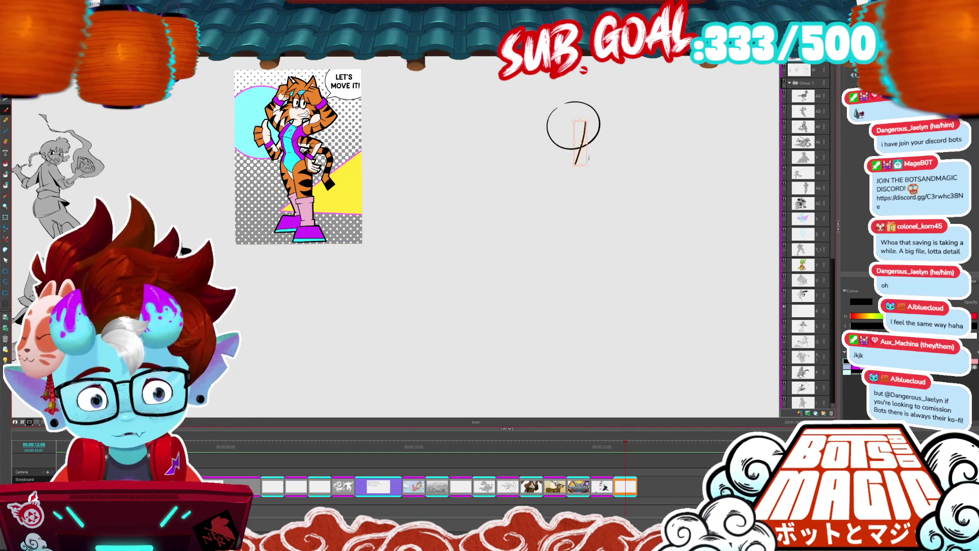
pyautogui.hotkey('ctrl', 'z')
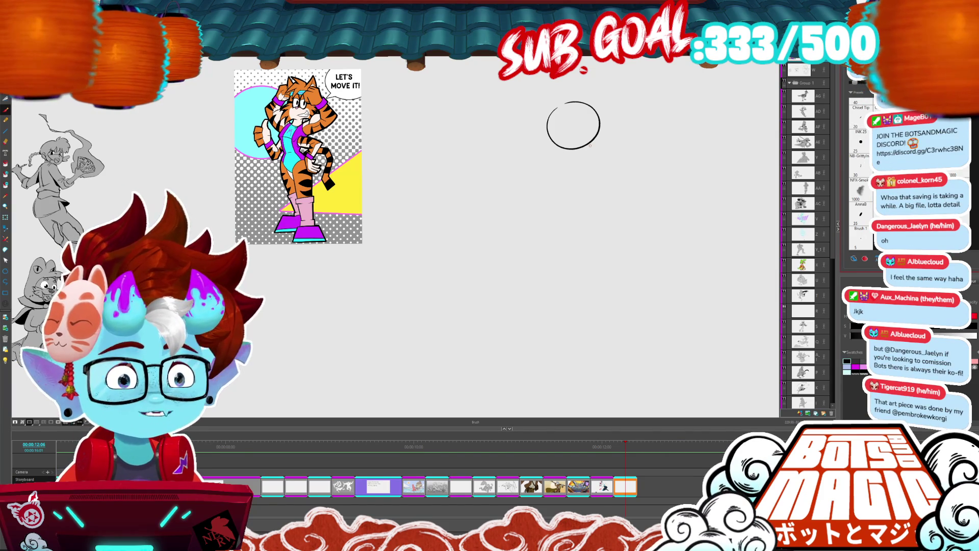
pyautogui.moveTo(583, 115); pyautogui.dragTo(572, 170)
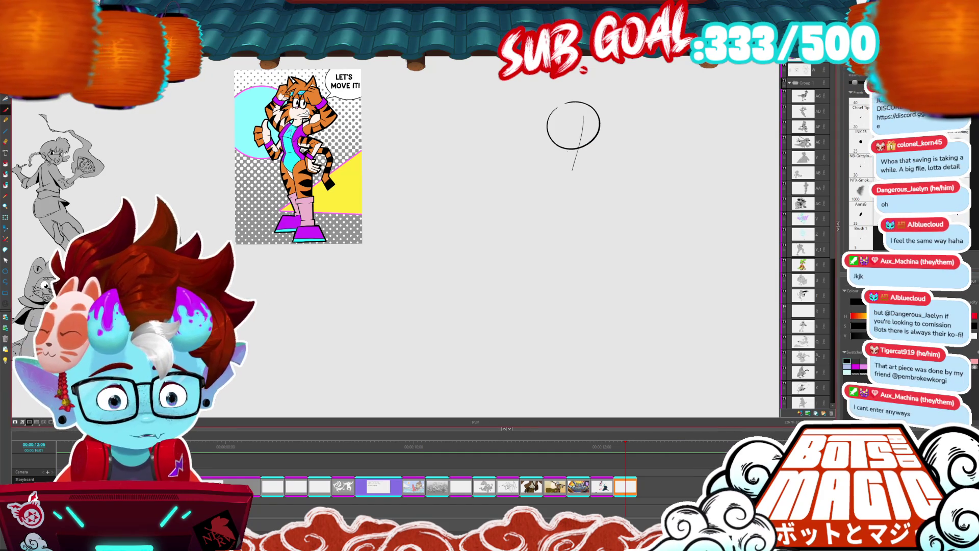
pyautogui.hotkey('alt', 'b')
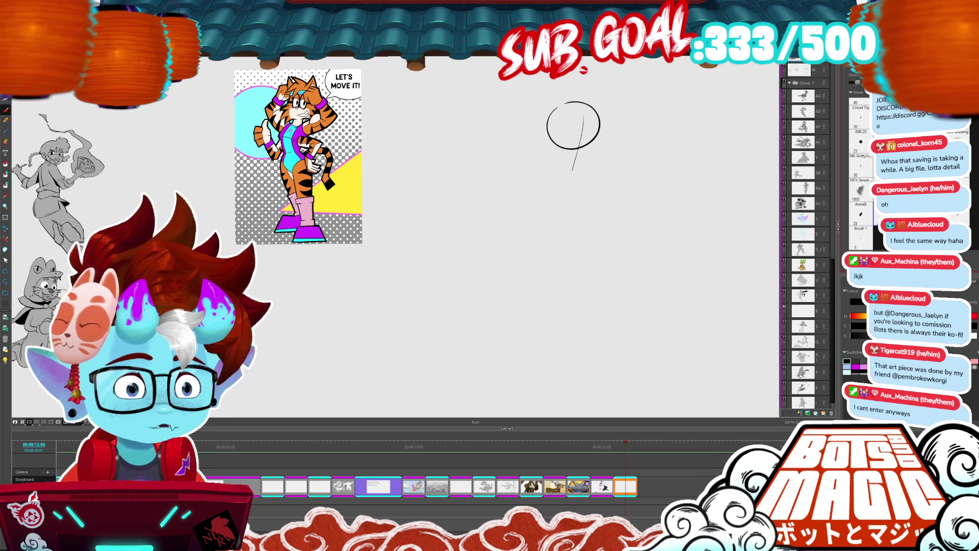
pyautogui.hotkey('alt', 's')
pyautogui.click(575, 153)
pyautogui.press('Delete')
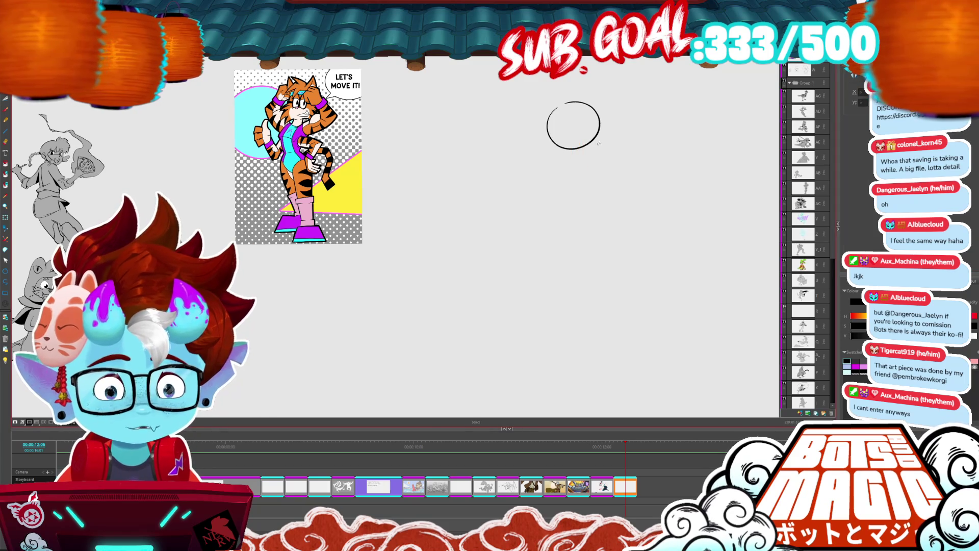
pyautogui.hotkey('alt', 'b')
pyautogui.moveTo(584, 113); pyautogui.dragTo(570, 179)
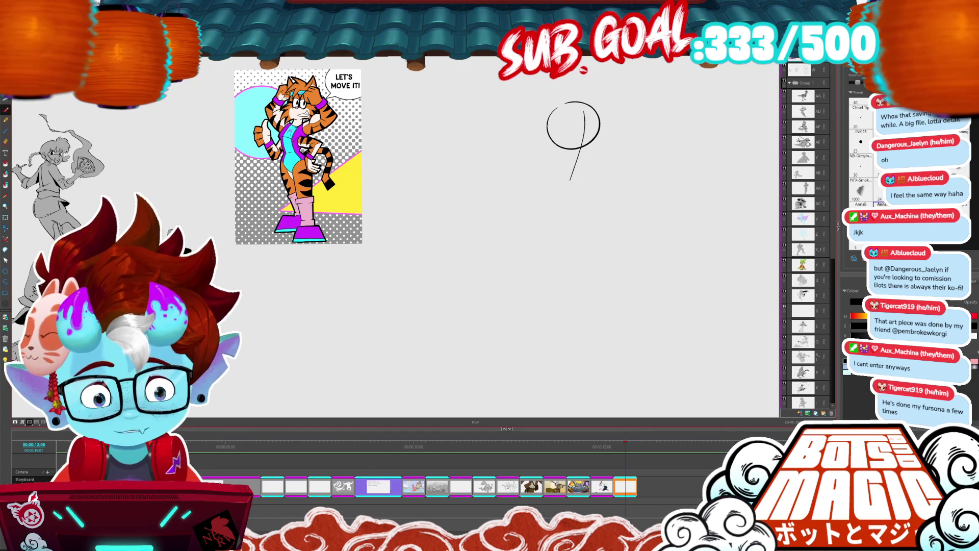
# Sketch ear shapes on the left and right of the head circle, plus a curve below the left ear.
pyautogui.moveTo(547, 134); pyautogui.dragTo(566, 172)
pyautogui.moveTo(600, 132); pyautogui.dragTo(586, 165)
pyautogui.moveTo(546, 133)
pyautogui.mouseDown()
pyautogui.moveTo(528, 130)
pyautogui.moveTo(550, 162)
pyautogui.mouseUp()
pyautogui.moveTo(601, 132); pyautogui.dragTo(586, 165)
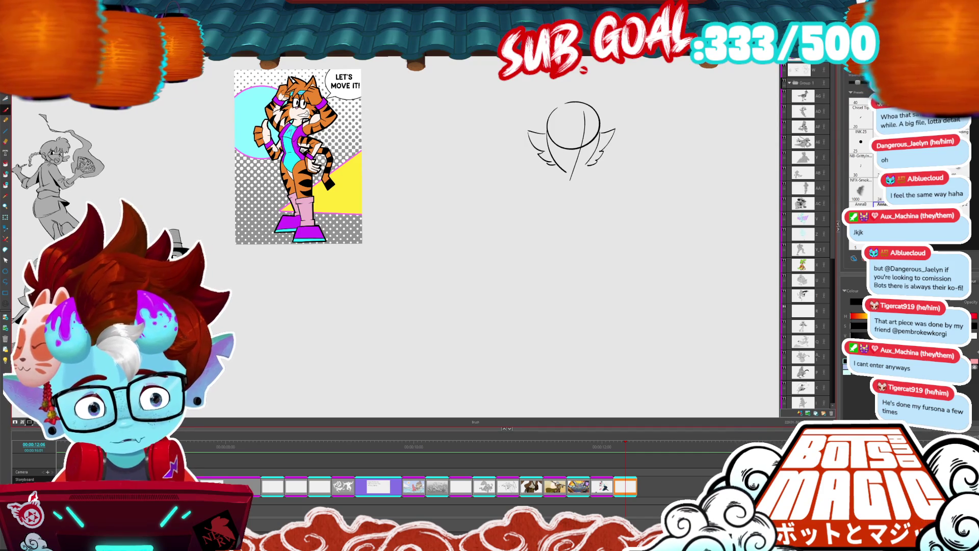
pyautogui.hotkey('ctrl', 'z')
pyautogui.moveTo(594, 155); pyautogui.dragTo(582, 168)
pyautogui.hotkey('ctrl', 'z')
pyautogui.hotkey('alt', 's')
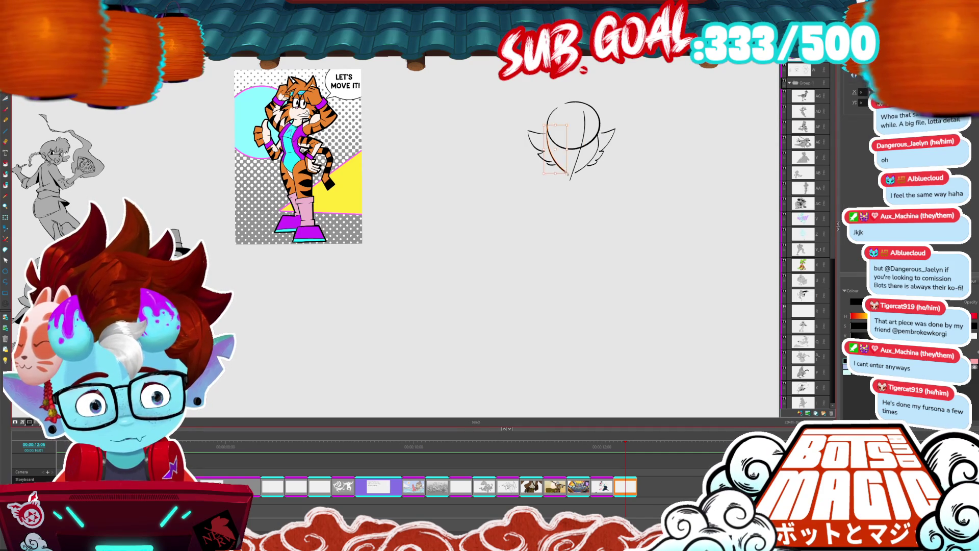
pyautogui.press('b')
pyautogui.moveTo(555, 165); pyautogui.dragTo(571, 172)
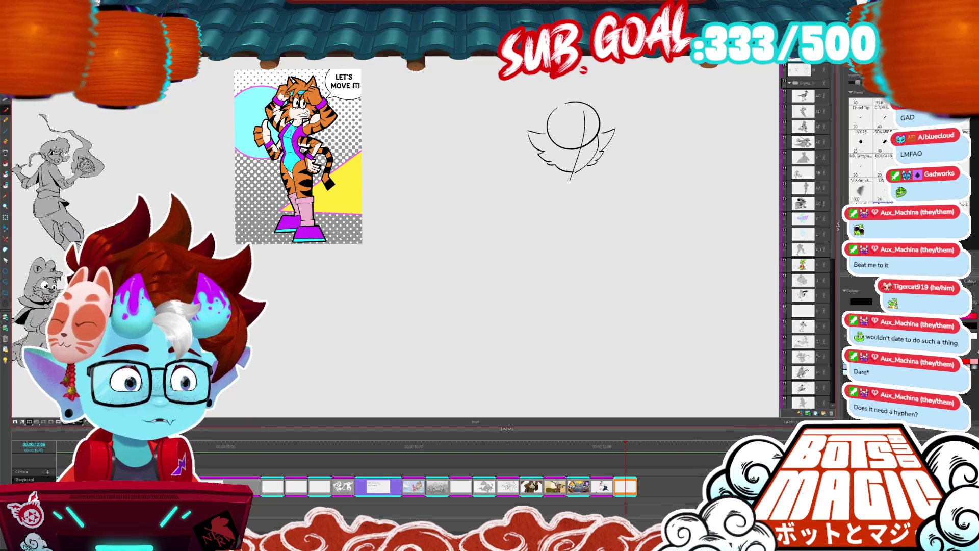
pyautogui.scroll(-2, 408, 173)
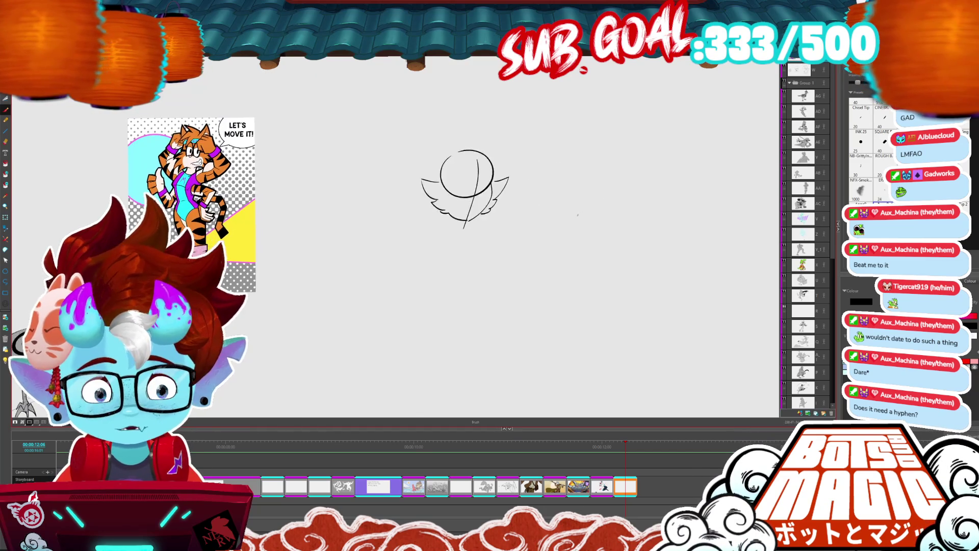
# Draw curved guidelines across the top and bottom of the head, nudging the bottom one down.
pyautogui.scroll(2, 408, 174)
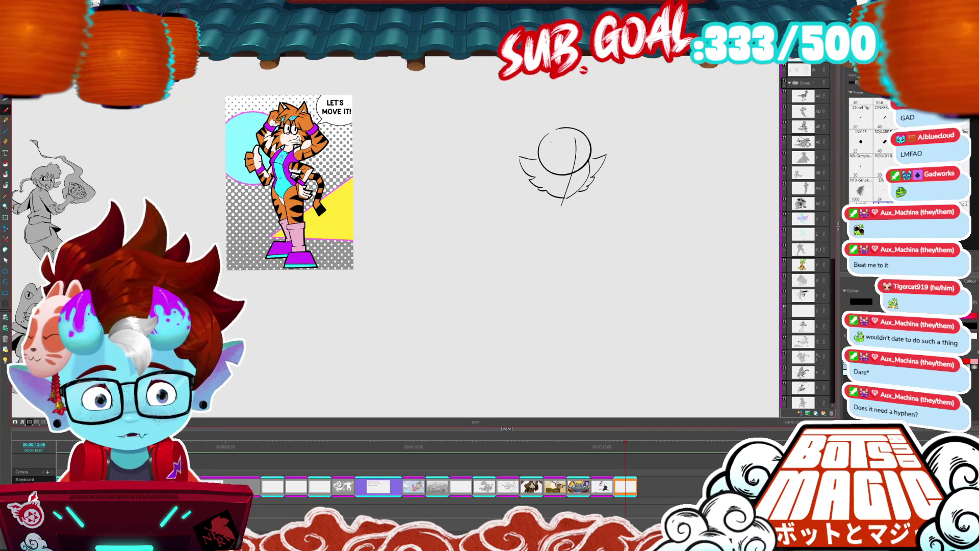
pyautogui.moveTo(547, 145)
pyautogui.mouseDown()
pyautogui.moveTo(590, 141)
pyautogui.moveTo(531, 151)
pyautogui.moveTo(576, 159)
pyautogui.mouseUp()
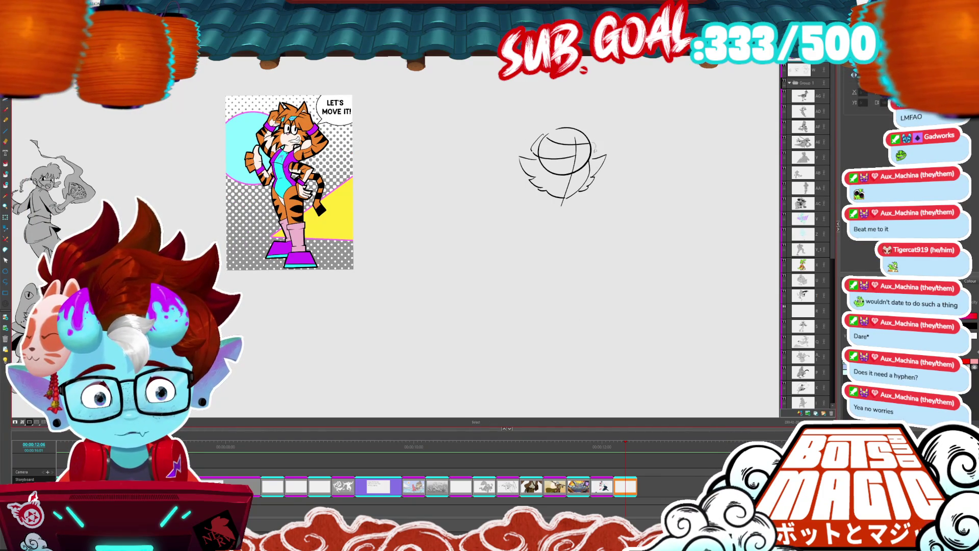
pyautogui.hotkey('alt', 's')
pyautogui.hotkey('alt', 'b')
pyautogui.moveTo(537, 156)
pyautogui.mouseDown()
pyautogui.moveTo(581, 161)
pyautogui.moveTo(594, 153)
pyautogui.mouseUp()
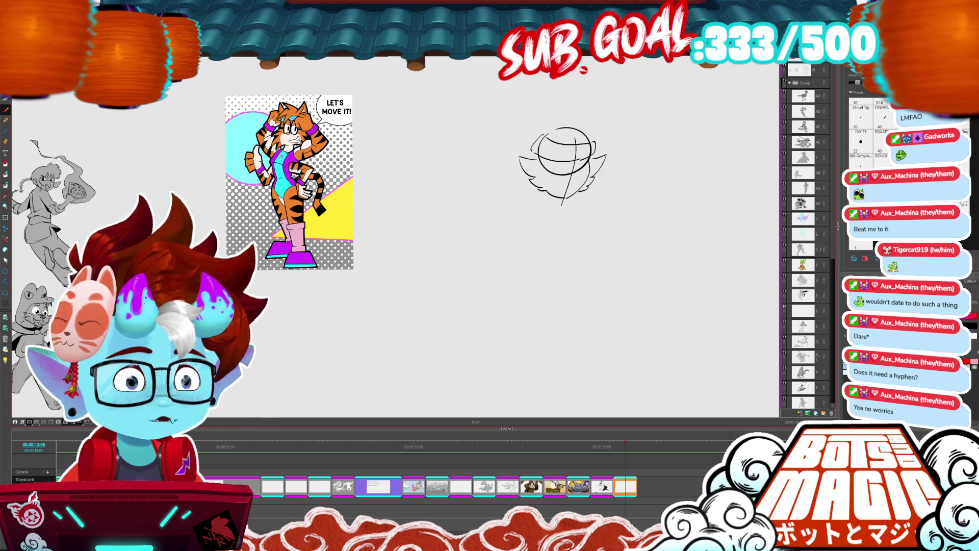
pyautogui.scroll(3, 521, 195)
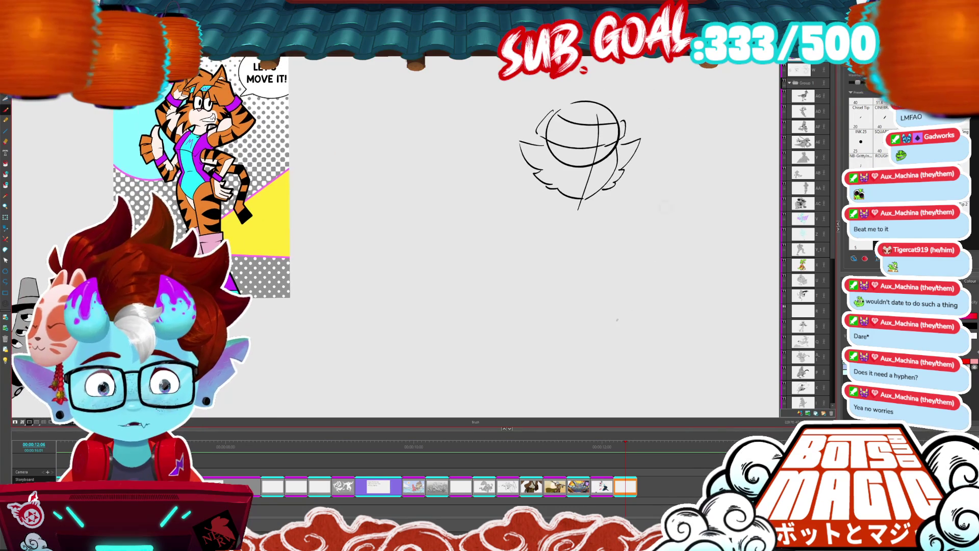
pyautogui.hotkey('alt', 's')
pyautogui.click(574, 146)
pyautogui.moveTo(606, 146); pyautogui.dragTo(608, 151)
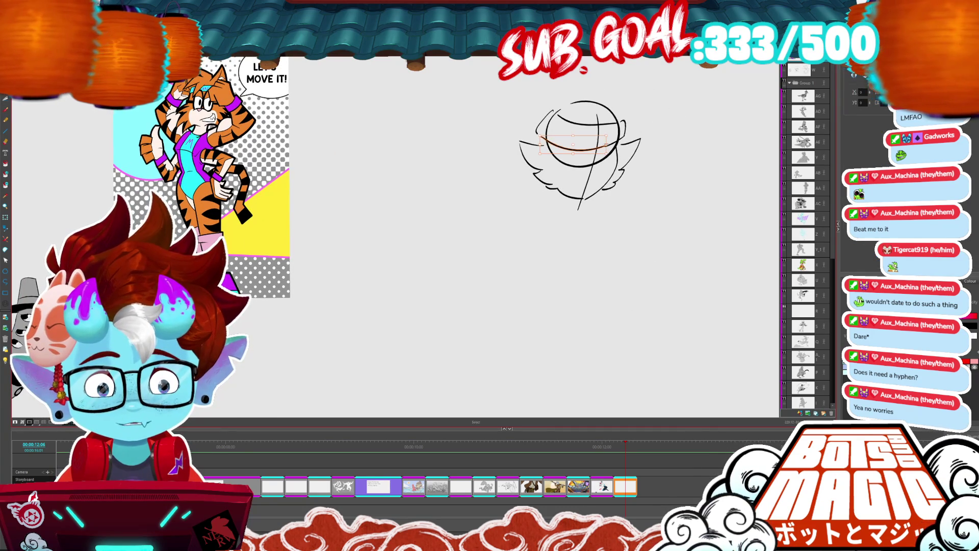
pyautogui.click(627, 109)
# Draw the hairline curve across the face and the winking eye.
pyautogui.hotkey('alt', 'b')
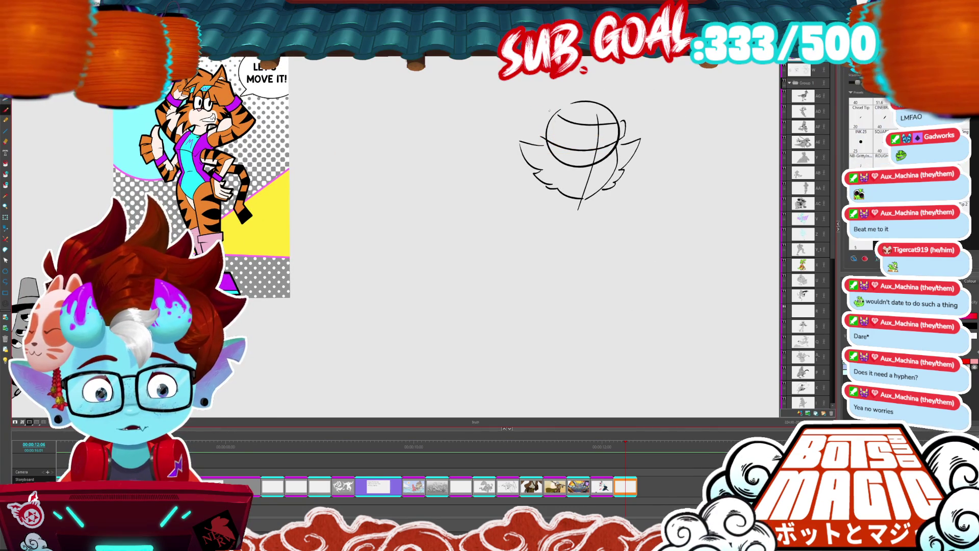
pyautogui.moveTo(541, 109); pyautogui.dragTo(538, 137)
pyautogui.hotkey('ctrl', 'z')
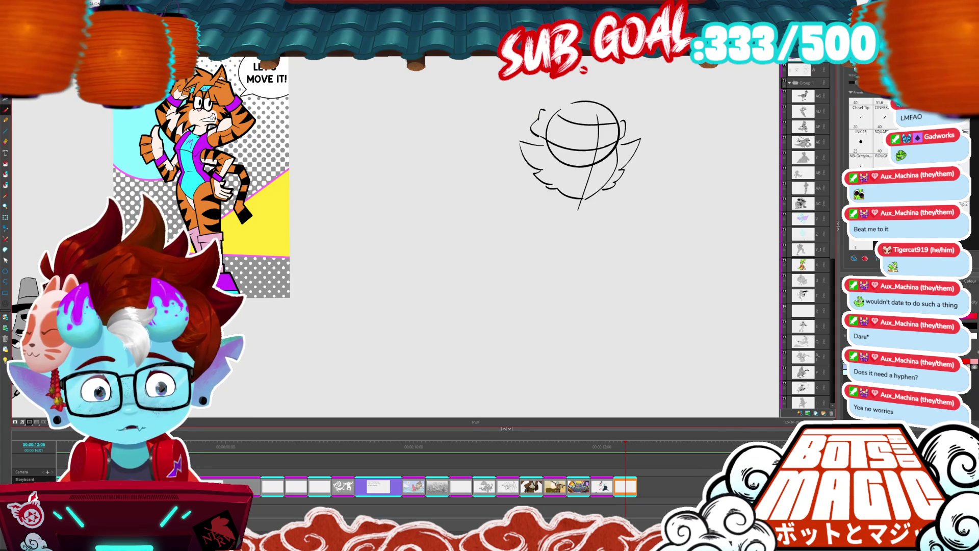
pyautogui.scroll(-1, 395, 240)
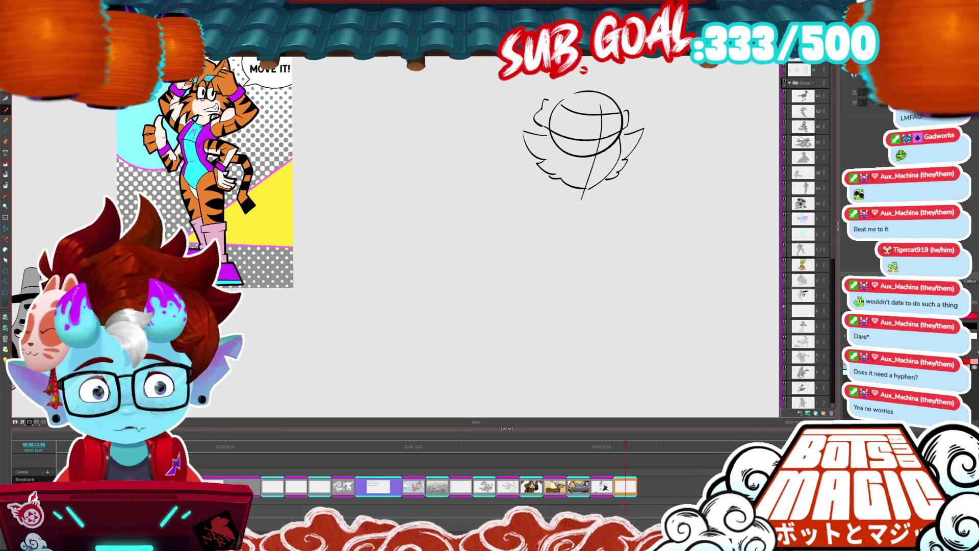
pyautogui.moveTo(548, 133)
pyautogui.mouseDown()
pyautogui.moveTo(559, 149)
pyautogui.moveTo(593, 134)
pyautogui.moveTo(561, 122)
pyautogui.mouseUp()
pyautogui.hotkey('ctrl', 'z')
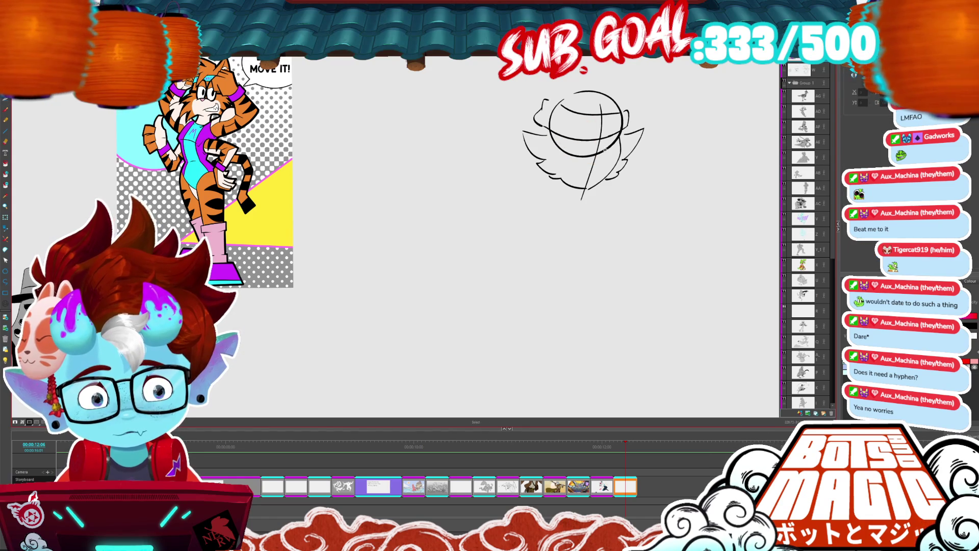
pyautogui.hotkey('alt', 'b')
pyautogui.moveTo(560, 144)
pyautogui.mouseDown()
pyautogui.moveTo(588, 151)
pyautogui.moveTo(579, 137)
pyautogui.moveTo(588, 152)
pyautogui.moveTo(580, 137)
pyautogui.mouseUp()
pyautogui.moveTo(576, 141); pyautogui.dragTo(585, 148)
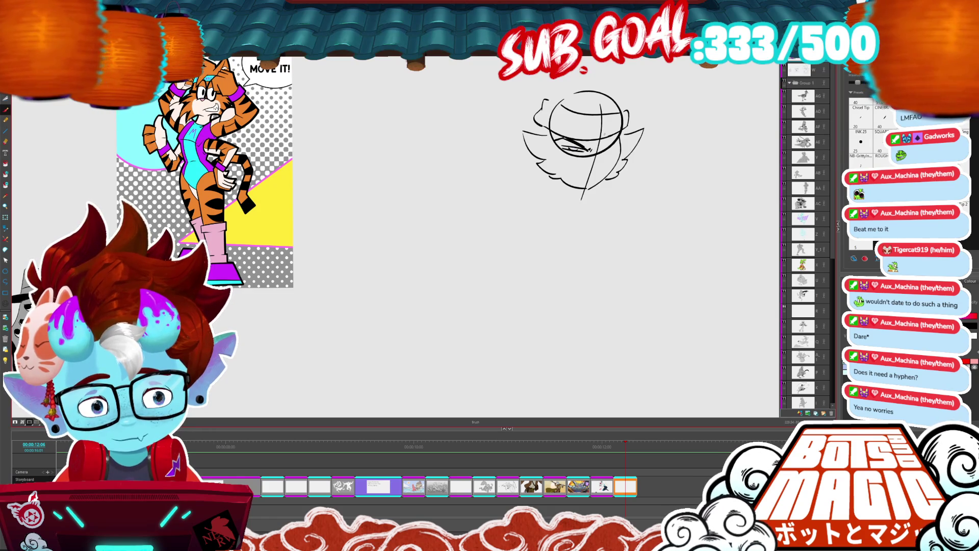
# Delete the head's construction circle, then draw the open right eye and fill it black.
pyautogui.hotkey('alt', 's')
pyautogui.click(609, 142)
pyautogui.press('Delete')
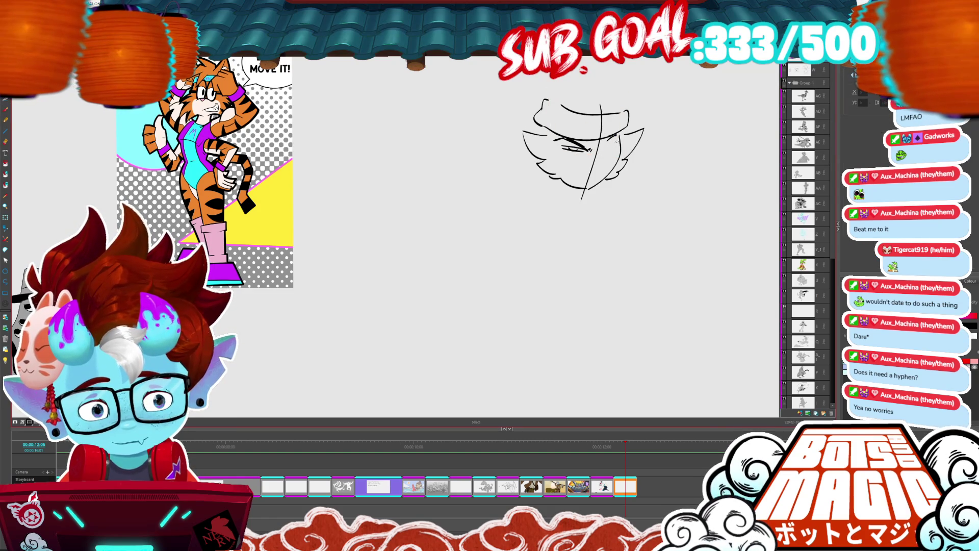
pyautogui.hotkey('alt', 'b')
pyautogui.moveTo(605, 145); pyautogui.dragTo(616, 141)
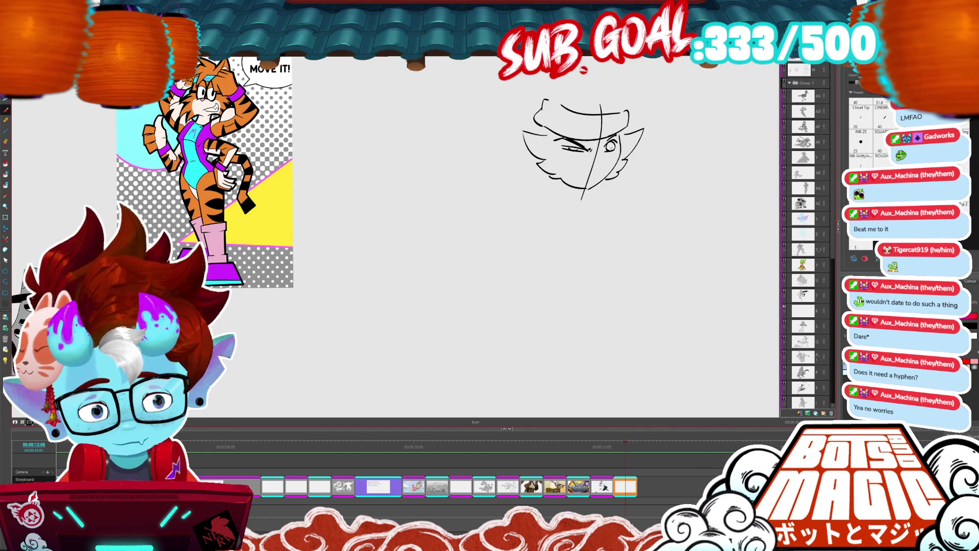
pyautogui.hotkey('alt', 'i')
pyautogui.click(610, 146)
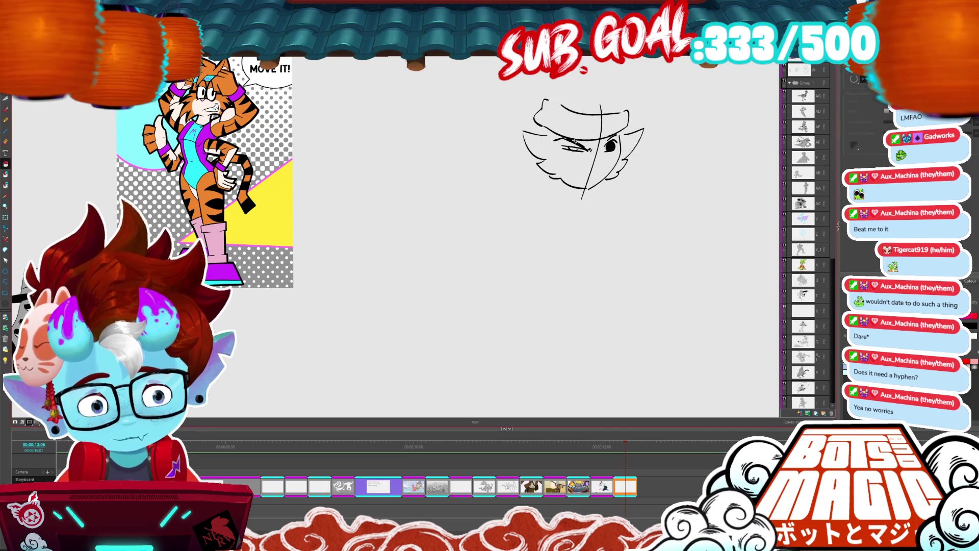
# Draw the gritted-teeth mouth and a hair spike, and delete the vertical construction line.
pyautogui.scroll(-2, 336, 219)
pyautogui.hotkey('alt', 'b')
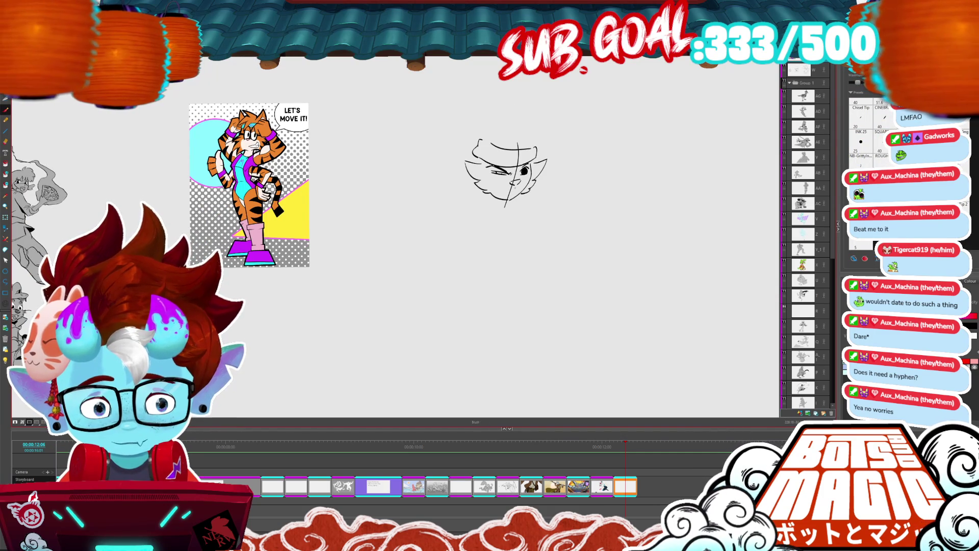
pyautogui.moveTo(495, 186); pyautogui.dragTo(512, 192)
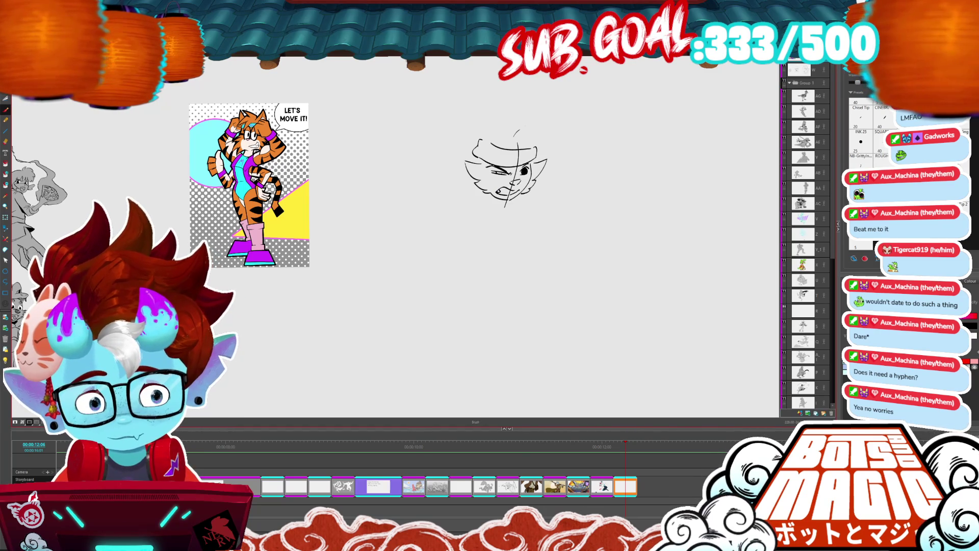
pyautogui.moveTo(528, 131)
pyautogui.mouseDown()
pyautogui.moveTo(552, 145)
pyautogui.moveTo(526, 157)
pyautogui.mouseUp()
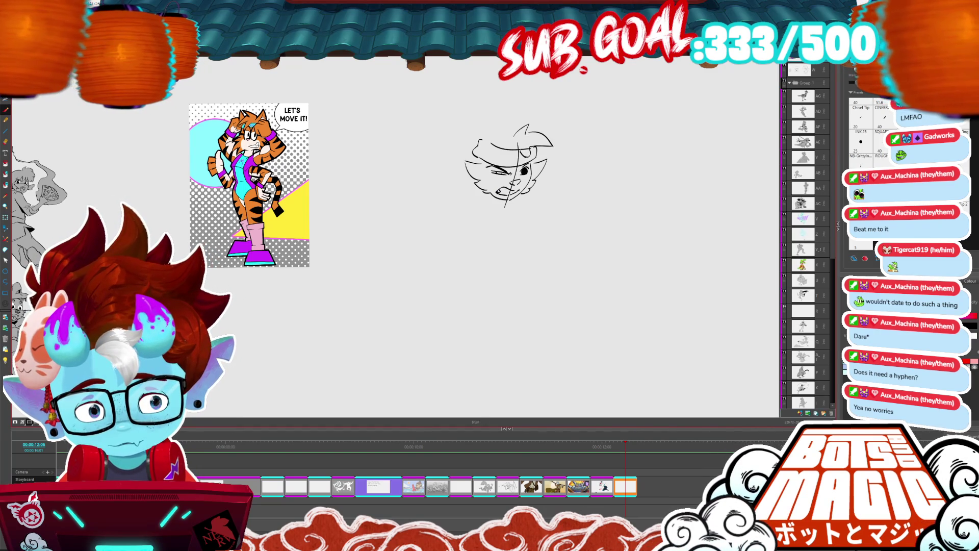
pyautogui.hotkey('alt', 's')
pyautogui.press('Delete')
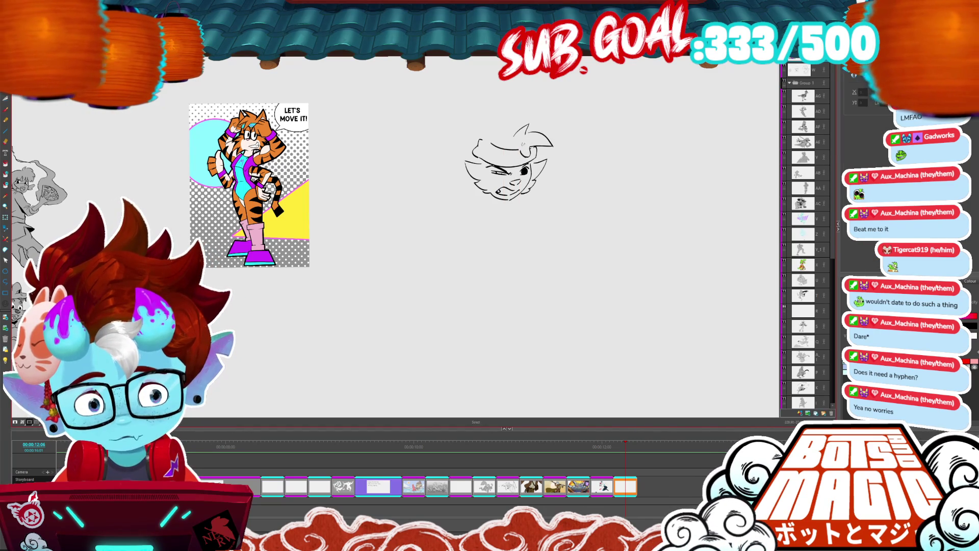
pyautogui.moveTo(529, 137)
pyautogui.mouseDown()
pyautogui.moveTo(547, 145)
pyautogui.moveTo(562, 190)
pyautogui.mouseUp()
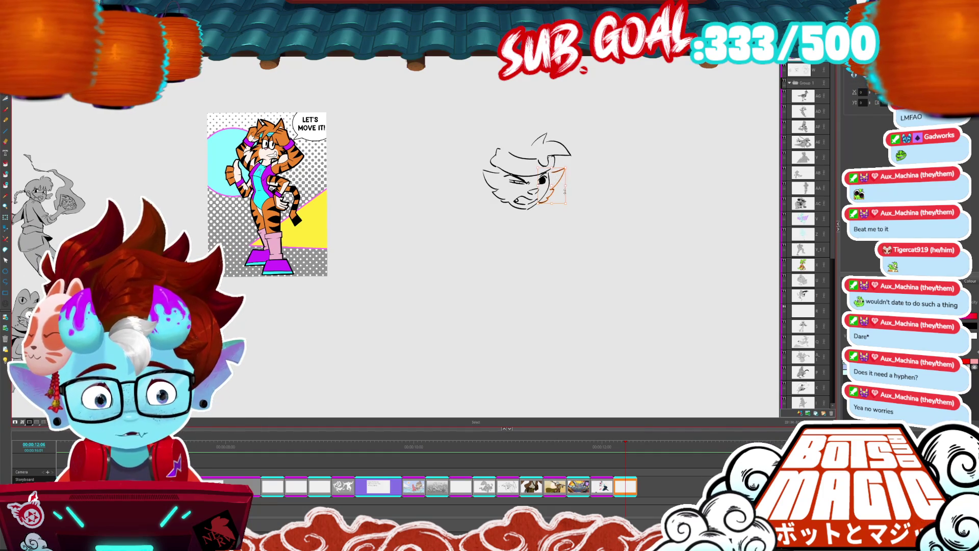
pyautogui.press('Escape')
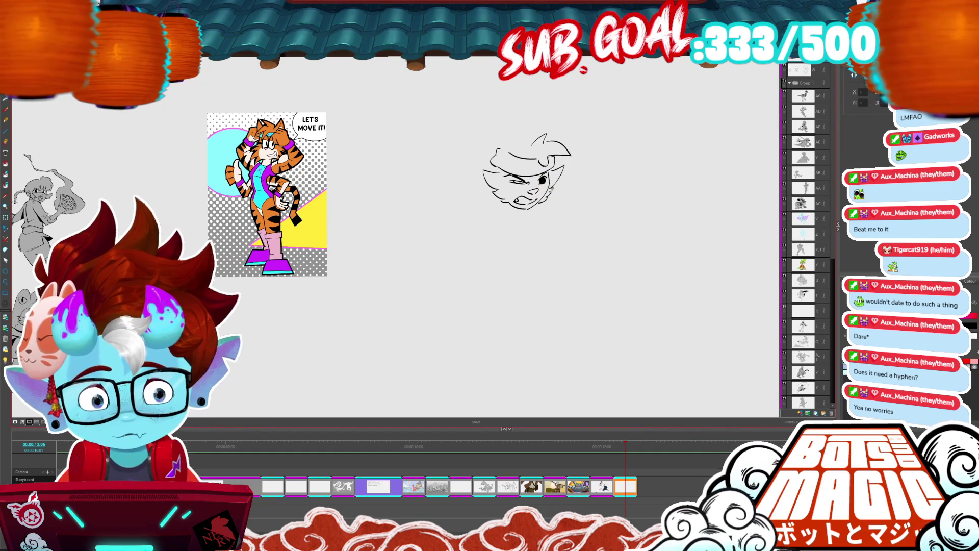
# Add the chin line and a spiky hair tuft, then sketch an arc left of the head.
pyautogui.hotkey('alt', 'b')
pyautogui.moveTo(527, 210); pyautogui.dragTo(543, 187)
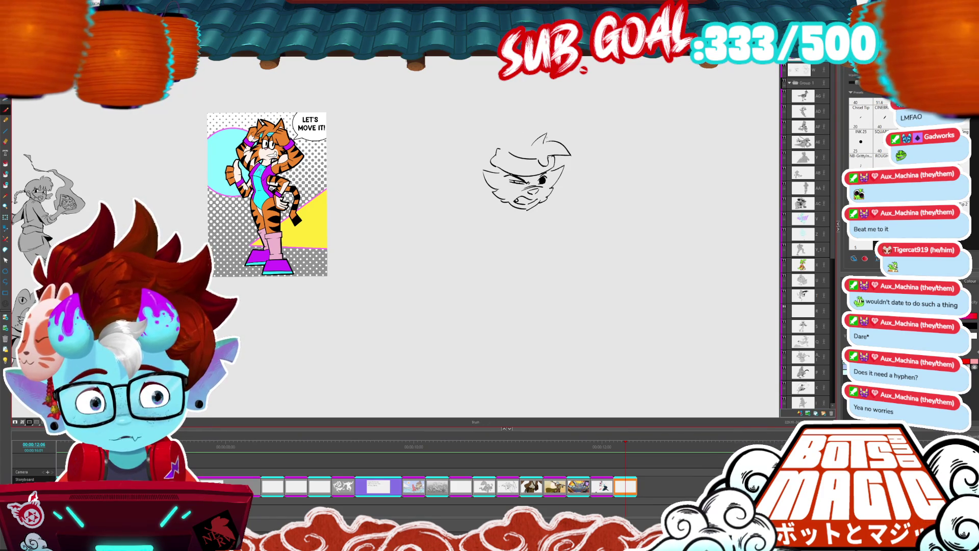
pyautogui.moveTo(524, 136)
pyautogui.mouseDown()
pyautogui.moveTo(498, 109)
pyautogui.moveTo(483, 136)
pyautogui.moveTo(495, 154)
pyautogui.moveTo(497, 143)
pyautogui.moveTo(506, 151)
pyautogui.moveTo(563, 112)
pyautogui.moveTo(553, 140)
pyautogui.moveTo(564, 124)
pyautogui.moveTo(559, 144)
pyautogui.moveTo(575, 141)
pyautogui.moveTo(628, 109)
pyautogui.mouseUp()
pyautogui.hotkey('ctrl', 'z')
pyautogui.hotkey('alt', 's')
pyautogui.click(593, 121)
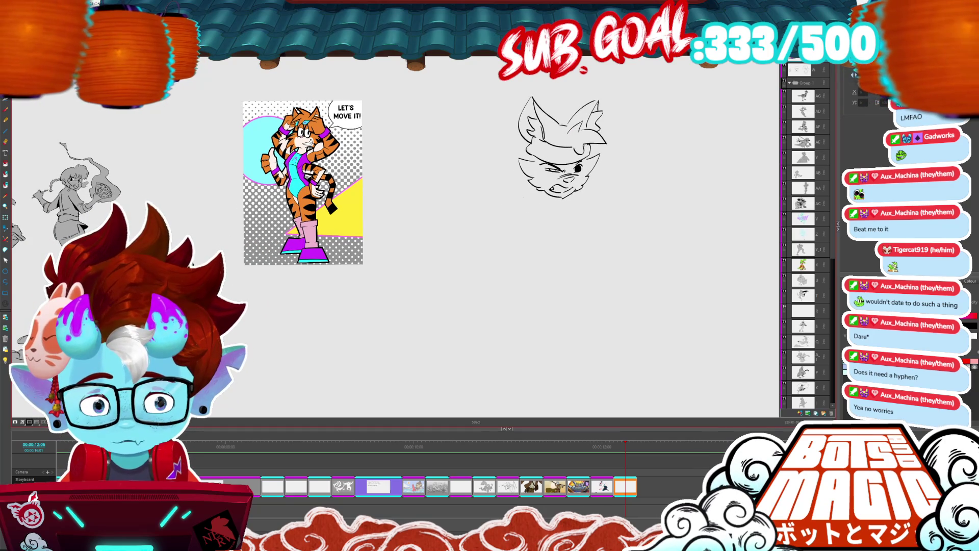
pyautogui.hotkey('alt', 'b')
pyautogui.moveTo(515, 188)
pyautogui.mouseDown()
pyautogui.moveTo(487, 188)
pyautogui.moveTo(496, 179)
pyautogui.moveTo(485, 189)
pyautogui.mouseUp()
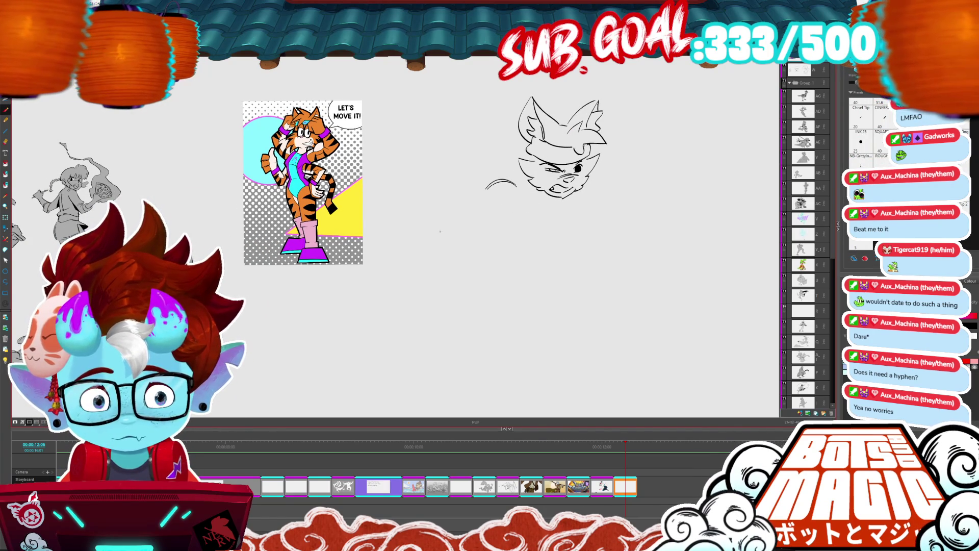
# Rough in the first weight plate as a cylinder below-left of the head.
pyautogui.moveTo(434, 225)
pyautogui.mouseDown()
pyautogui.moveTo(451, 206)
pyautogui.moveTo(475, 237)
pyautogui.moveTo(436, 232)
pyautogui.moveTo(479, 246)
pyautogui.mouseUp()
pyautogui.moveTo(434, 181); pyautogui.dragTo(426, 234)
pyautogui.hotkey('ctrl', 'z')
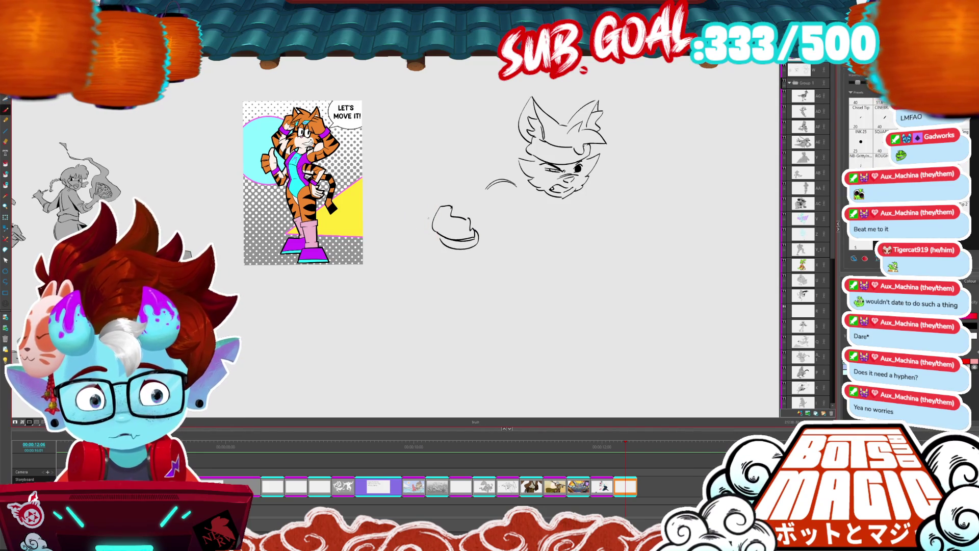
pyautogui.moveTo(441, 176); pyautogui.dragTo(445, 174)
pyautogui.hotkey('alt', 's')
pyautogui.click(444, 176)
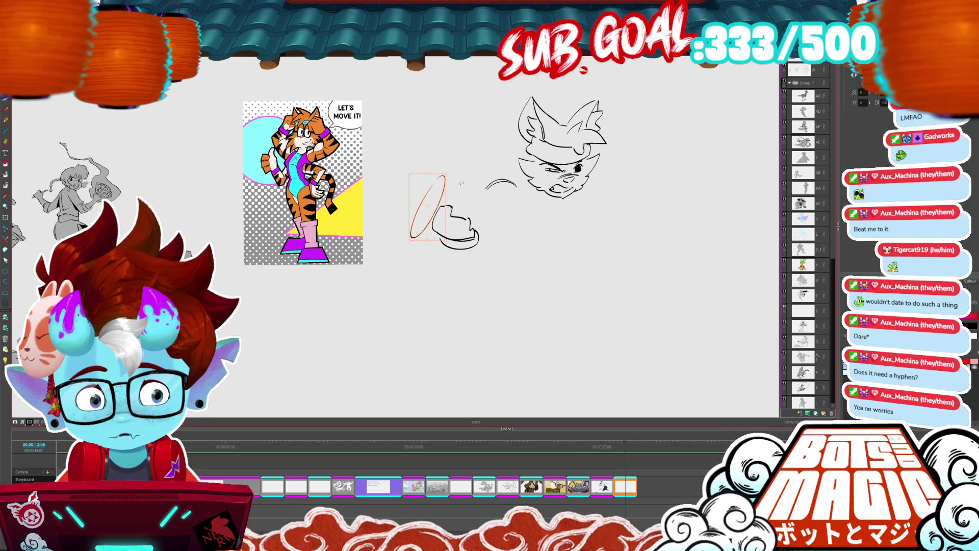
pyautogui.moveTo(437, 220)
pyautogui.mouseDown()
pyautogui.moveTo(413, 206)
pyautogui.moveTo(409, 235)
pyautogui.mouseUp()
pyautogui.hotkey('alt', 'b')
pyautogui.moveTo(444, 180); pyautogui.dragTo(416, 162)
pyautogui.hotkey('alt', 'b')
pyautogui.moveTo(386, 224); pyautogui.dragTo(408, 238)
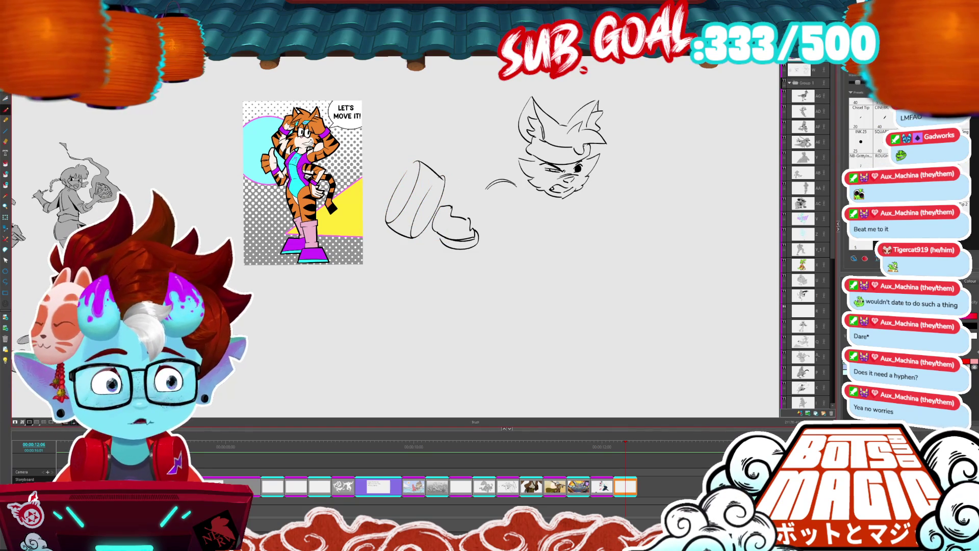
# Redraw the cylinder's right side and close its top edge.
pyautogui.moveTo(596, 225)
pyautogui.mouseDown()
pyautogui.moveTo(653, 221)
pyautogui.moveTo(638, 245)
pyautogui.moveTo(610, 224)
pyautogui.mouseUp()
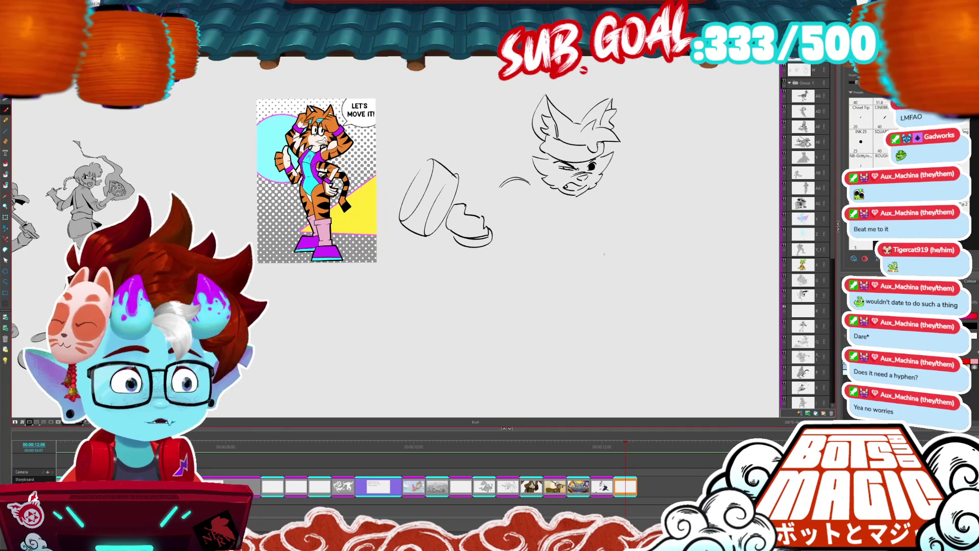
pyautogui.hotkey('ctrl', 'z')
pyautogui.moveTo(457, 176); pyautogui.dragTo(426, 235)
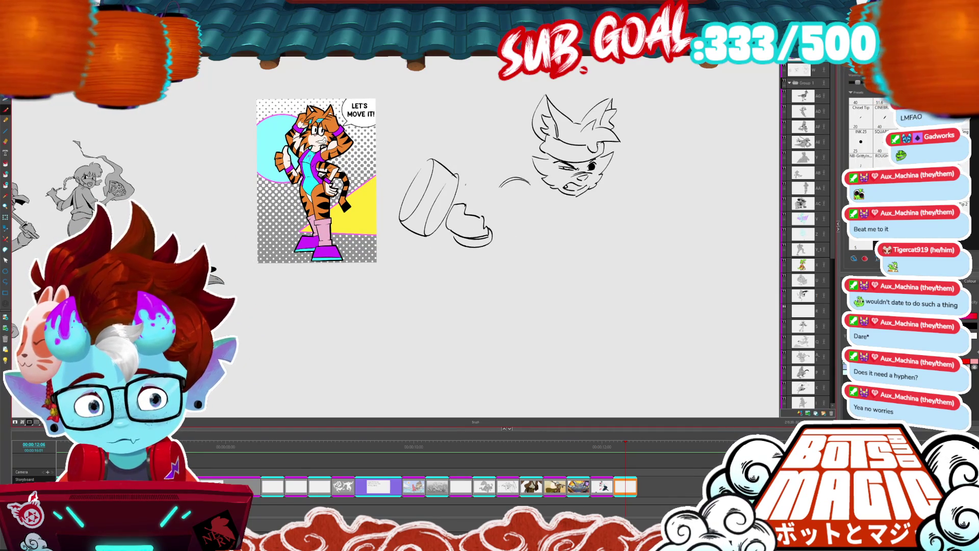
pyautogui.hotkey('alt', 's')
pyautogui.click(457, 174)
pyautogui.moveTo(458, 172); pyautogui.dragTo(434, 159)
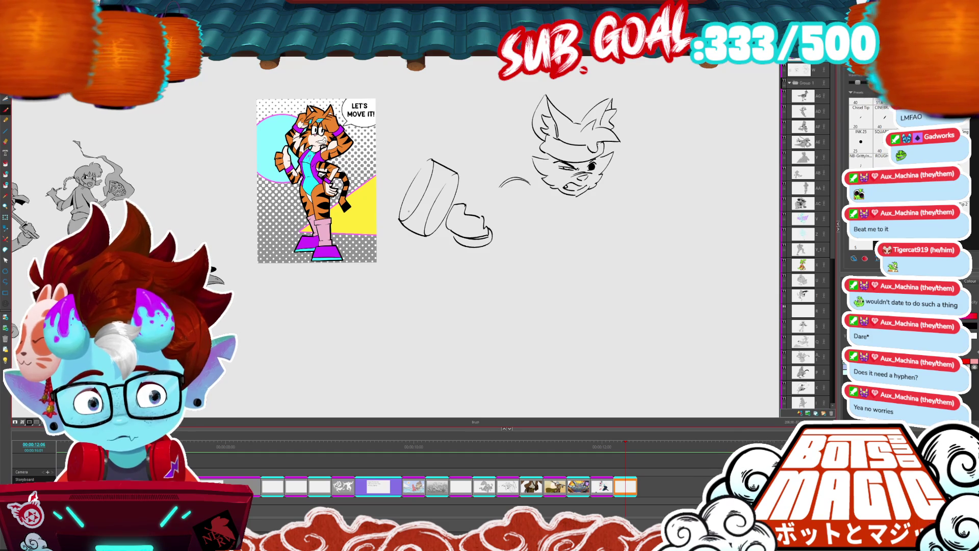
# Trim stray strokes inside the cylinder and add its darker edge and inner plate lines.
pyautogui.hotkey('alt', 't')
pyautogui.moveTo(430, 192); pyautogui.dragTo(471, 160)
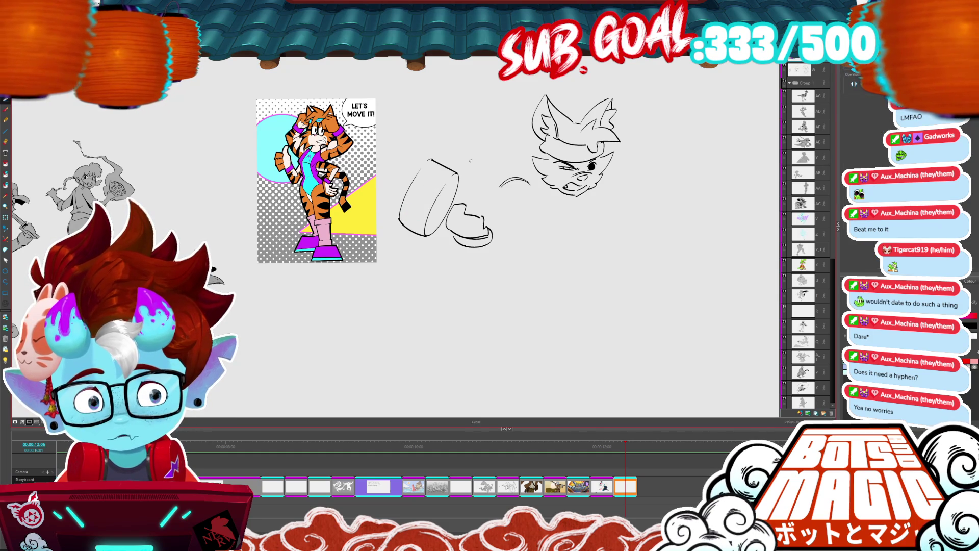
pyautogui.hotkey('alt', 'b')
pyautogui.moveTo(411, 179); pyautogui.dragTo(403, 196)
pyautogui.moveTo(437, 163); pyautogui.dragTo(405, 219)
pyautogui.moveTo(441, 169); pyautogui.dragTo(413, 233)
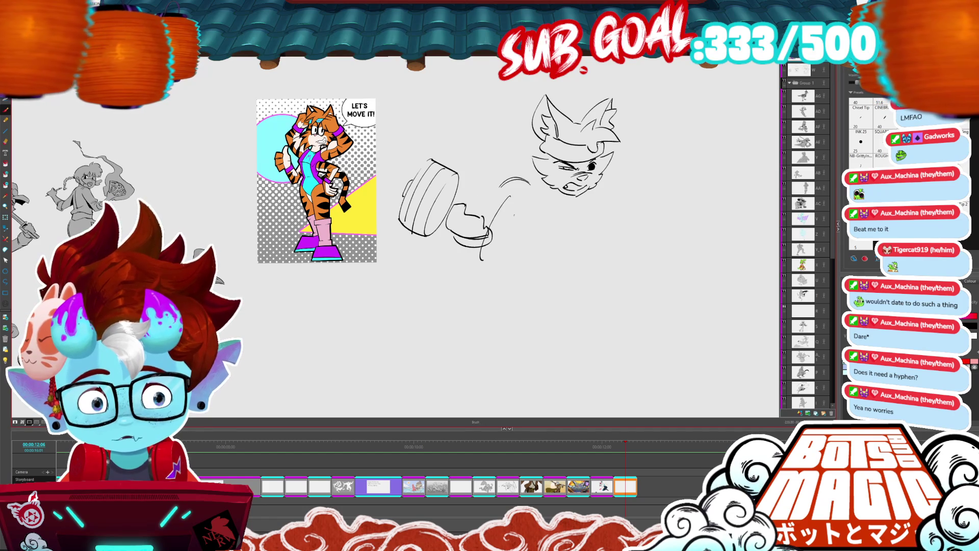
# Duplicate all the cylinder strokes to form the second weight plate.
pyautogui.hotkey('alt', 's')
pyautogui.moveTo(395, 157)
pyautogui.mouseDown()
pyautogui.moveTo(462, 241)
pyautogui.moveTo(529, 260)
pyautogui.mouseUp()
pyautogui.press('Escape')
# Draw the dumbbell handle between the plates and fingers gripping it.
pyautogui.hotkey('alt', 'b')
pyautogui.moveTo(491, 218)
pyautogui.mouseDown()
pyautogui.moveTo(441, 195)
pyautogui.moveTo(443, 213)
pyautogui.moveTo(463, 219)
pyautogui.moveTo(445, 220)
pyautogui.moveTo(468, 232)
pyautogui.moveTo(460, 198)
pyautogui.mouseUp()
pyautogui.hotkey('alt', 't')
pyautogui.hotkey('alt', 'b')
pyautogui.moveTo(458, 206)
pyautogui.mouseDown()
pyautogui.moveTo(469, 199)
pyautogui.moveTo(452, 231)
pyautogui.moveTo(488, 219)
pyautogui.mouseUp()
pyautogui.hotkey('ctrl', 'z')
pyautogui.moveTo(487, 214)
pyautogui.mouseDown()
pyautogui.moveTo(483, 228)
pyautogui.moveTo(467, 220)
pyautogui.moveTo(485, 215)
pyautogui.mouseUp()
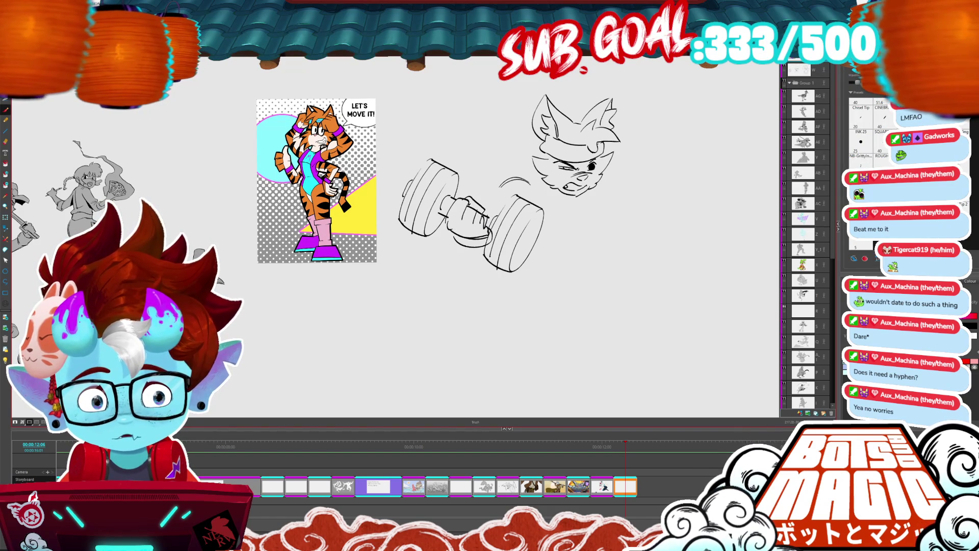
pyautogui.moveTo(407, 204); pyautogui.dragTo(338, 186)
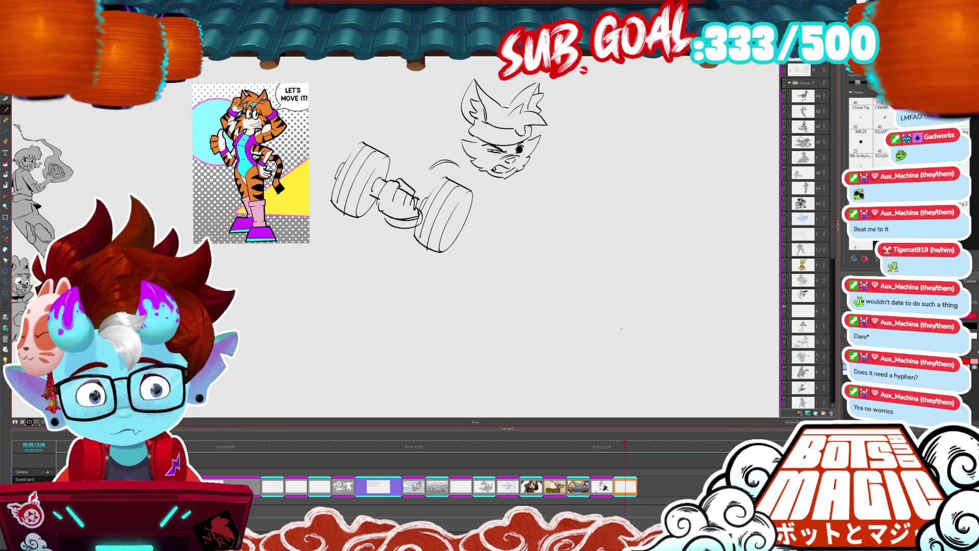
# Lasso-check the dumbbell and try sketching the forearm under the grip, undoing rough strokes.
pyautogui.moveTo(620, 328); pyautogui.dragTo(627, 329)
pyautogui.hotkey('alt', 's')
pyautogui.moveTo(439, 174)
pyautogui.mouseDown()
pyautogui.moveTo(481, 243)
pyautogui.moveTo(357, 135)
pyautogui.moveTo(439, 179)
pyautogui.moveTo(447, 172)
pyautogui.moveTo(439, 165)
pyautogui.moveTo(426, 177)
pyautogui.mouseUp()
pyautogui.hotkey('alt', 'b')
pyautogui.moveTo(377, 227)
pyautogui.mouseDown()
pyautogui.moveTo(418, 251)
pyautogui.moveTo(439, 241)
pyautogui.mouseUp()
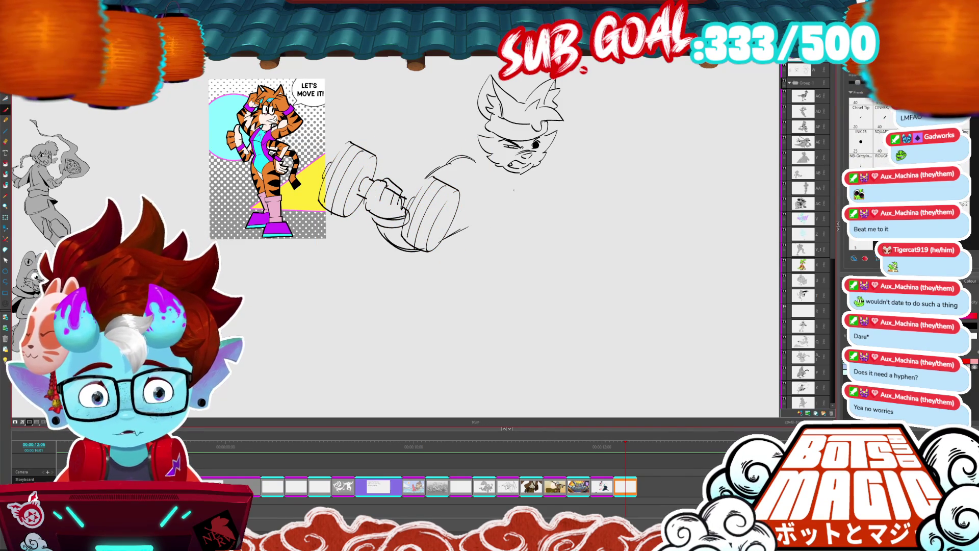
pyautogui.hotkey('ctrl', 'z')
pyautogui.hotkey('ctrl', 'z')
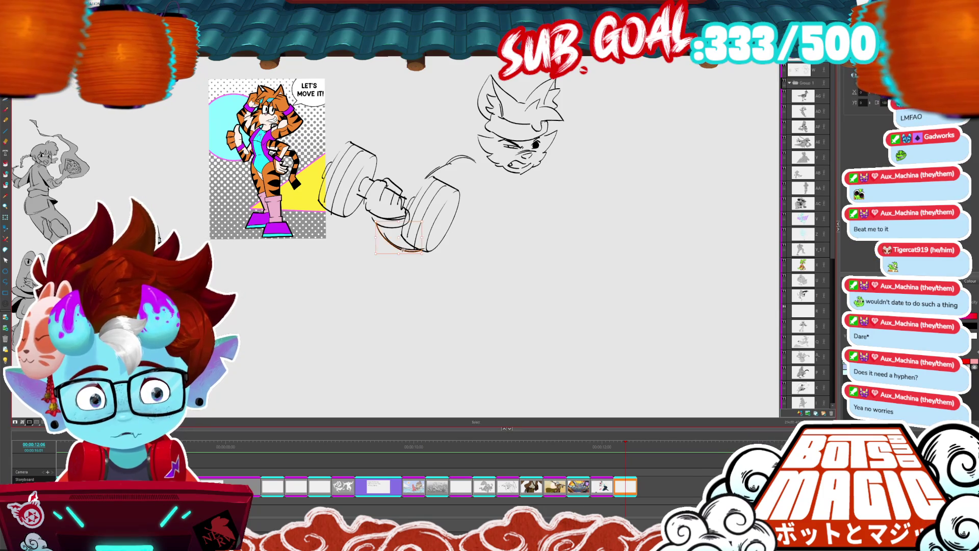
pyautogui.hotkey('ctrl', 'z')
pyautogui.hotkey('ctrl', 'y')
pyautogui.hotkey('ctrl', 'z')
# Draw the arm lines beside the lower plate, curving up toward the head.
pyautogui.moveTo(471, 200); pyautogui.dragTo(454, 218)
pyautogui.moveTo(480, 192); pyautogui.dragTo(455, 220)
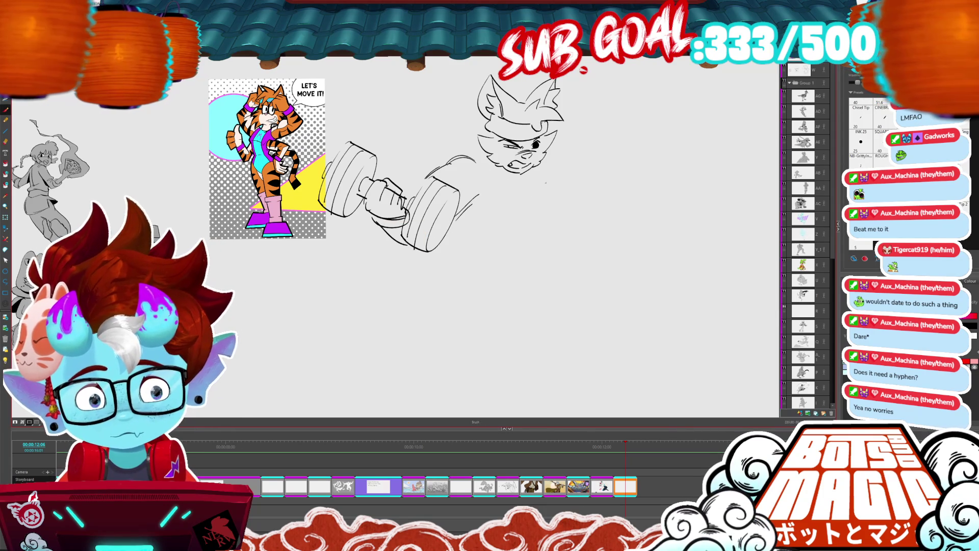
pyautogui.moveTo(474, 166)
pyautogui.mouseDown()
pyautogui.moveTo(485, 207)
pyautogui.moveTo(455, 275)
pyautogui.moveTo(484, 267)
pyautogui.mouseUp()
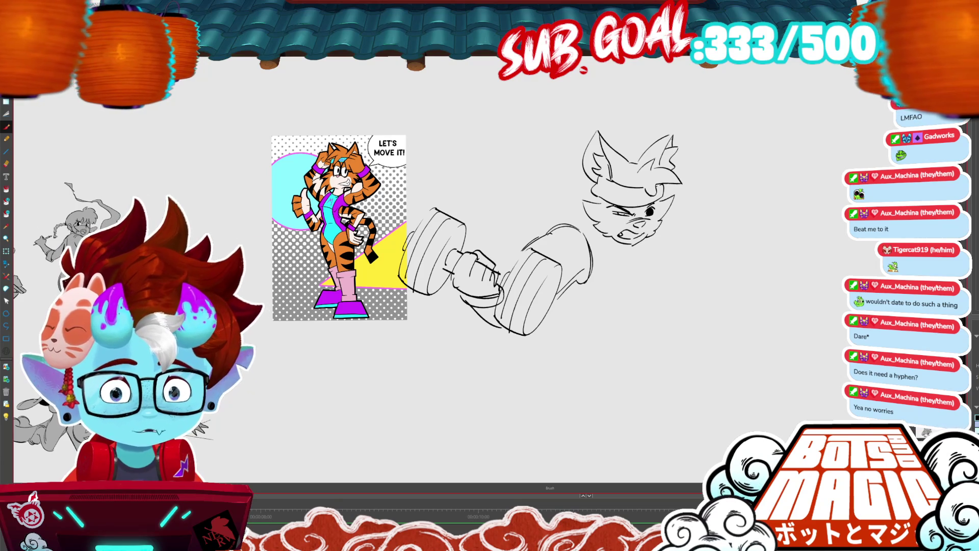
pyautogui.scroll(2, 593, 289)
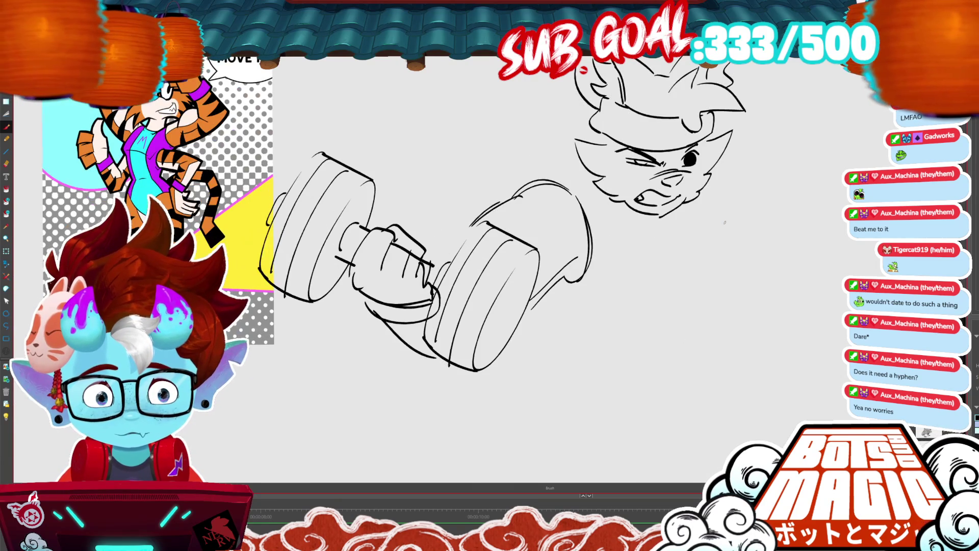
# Redraw the lower end of the arm curve and fill the chin under the face black.
pyautogui.press('g')
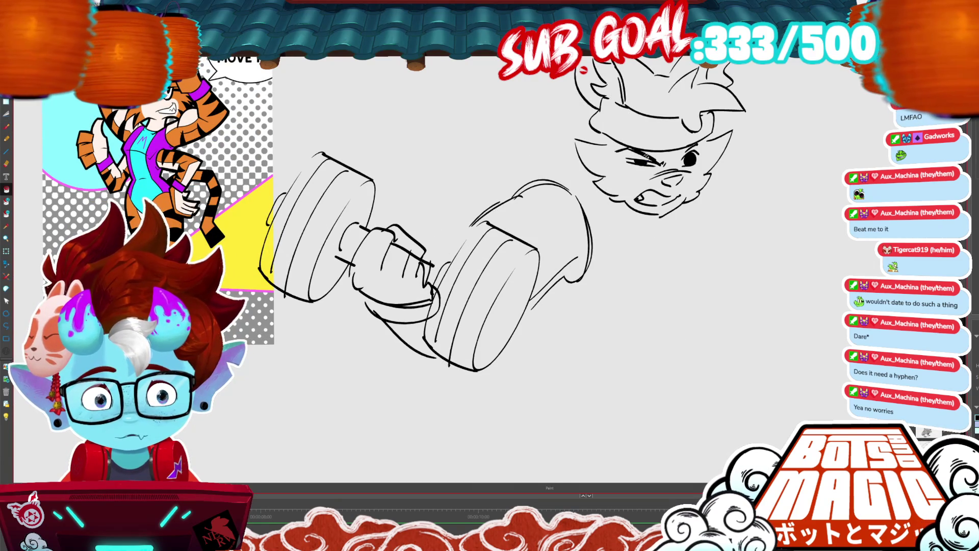
pyautogui.scroll(-1, 381, 152)
pyautogui.press('b')
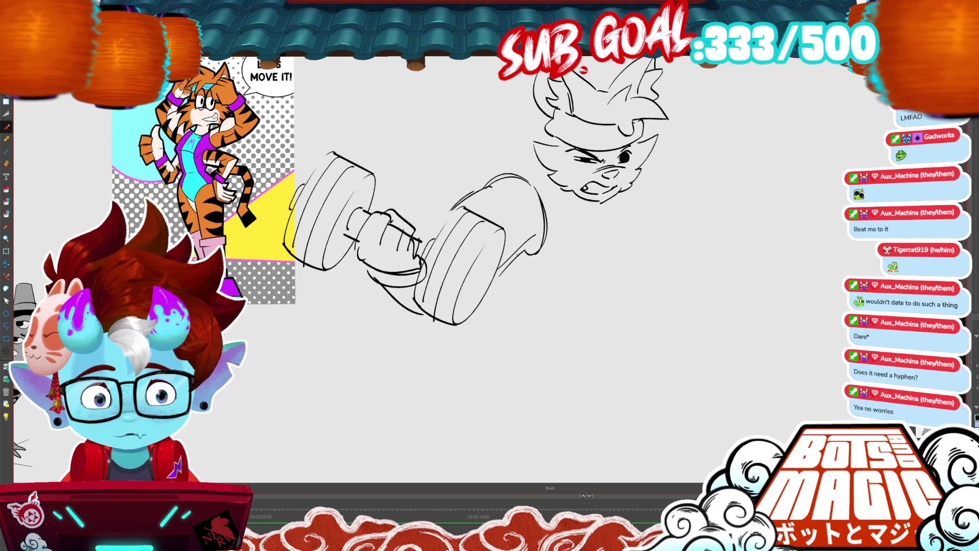
pyautogui.hotkey('ctrl', 'z')
pyautogui.moveTo(527, 253); pyautogui.dragTo(504, 266)
pyautogui.moveTo(664, 329); pyautogui.dragTo(610, 338)
pyautogui.moveTo(557, 205)
pyautogui.mouseDown()
pyautogui.moveTo(539, 218)
pyautogui.moveTo(551, 213)
pyautogui.mouseUp()
# Draw the curved and wavy shoulder lines to the right of the face.
pyautogui.press('b')
pyautogui.moveTo(494, 182)
pyautogui.mouseDown()
pyautogui.moveTo(467, 180)
pyautogui.moveTo(499, 183)
pyautogui.mouseUp()
pyautogui.moveTo(580, 192)
pyautogui.mouseDown()
pyautogui.moveTo(596, 183)
pyautogui.moveTo(622, 243)
pyautogui.mouseUp()
pyautogui.moveTo(597, 182); pyautogui.dragTo(667, 189)
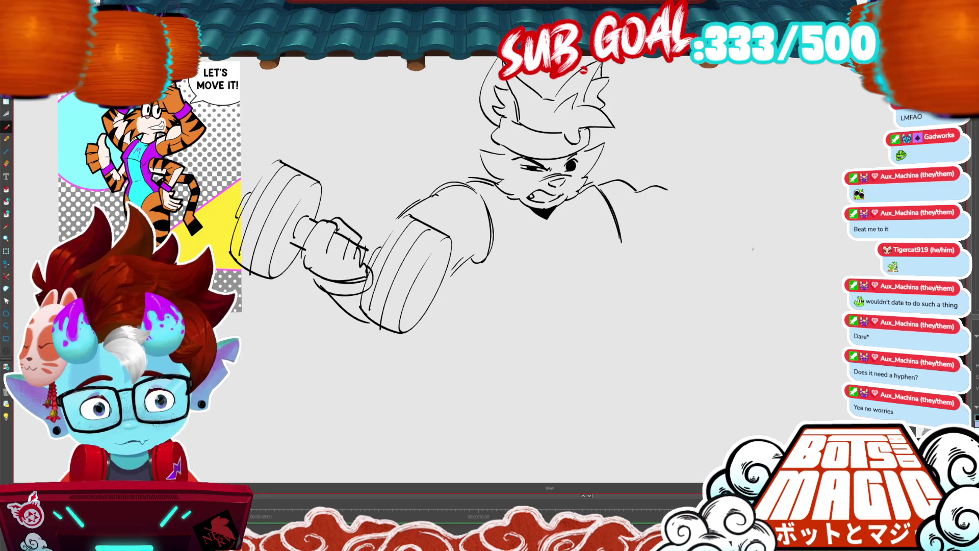
# Sketch a second cylindrical weight plate right of the shoulder and redraw its outer arc.
pyautogui.moveTo(739, 198)
pyautogui.mouseDown()
pyautogui.moveTo(731, 268)
pyautogui.moveTo(757, 180)
pyautogui.moveTo(795, 250)
pyautogui.mouseUp()
pyautogui.moveTo(770, 182)
pyautogui.mouseDown()
pyautogui.moveTo(795, 252)
pyautogui.moveTo(762, 280)
pyautogui.mouseUp()
pyautogui.hotkey('alt', 's')
pyautogui.click(796, 230)
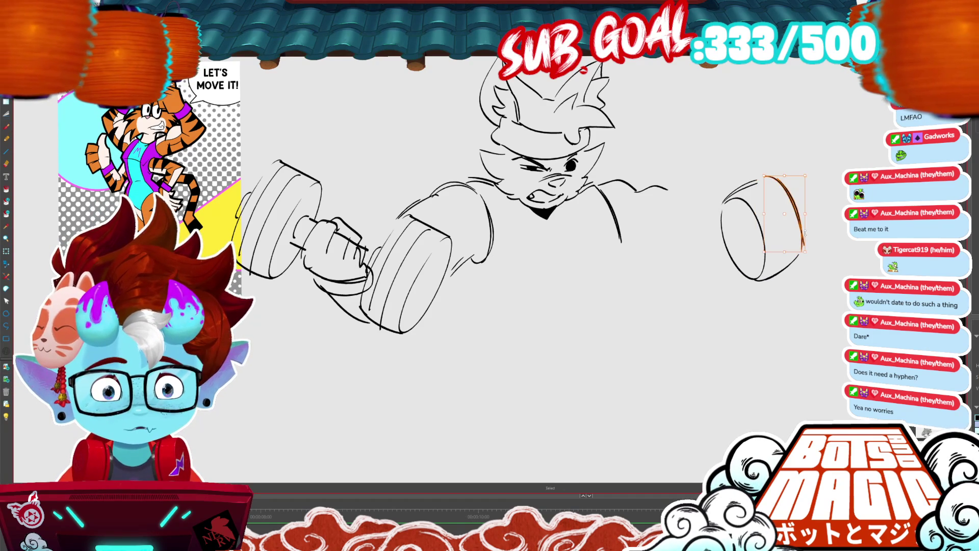
pyautogui.press('Delete')
pyautogui.moveTo(758, 177)
pyautogui.mouseDown()
pyautogui.moveTo(800, 247)
pyautogui.moveTo(764, 283)
pyautogui.moveTo(782, 292)
pyautogui.mouseUp()
pyautogui.hotkey('ctrl', 'z')
pyautogui.click(763, 272)
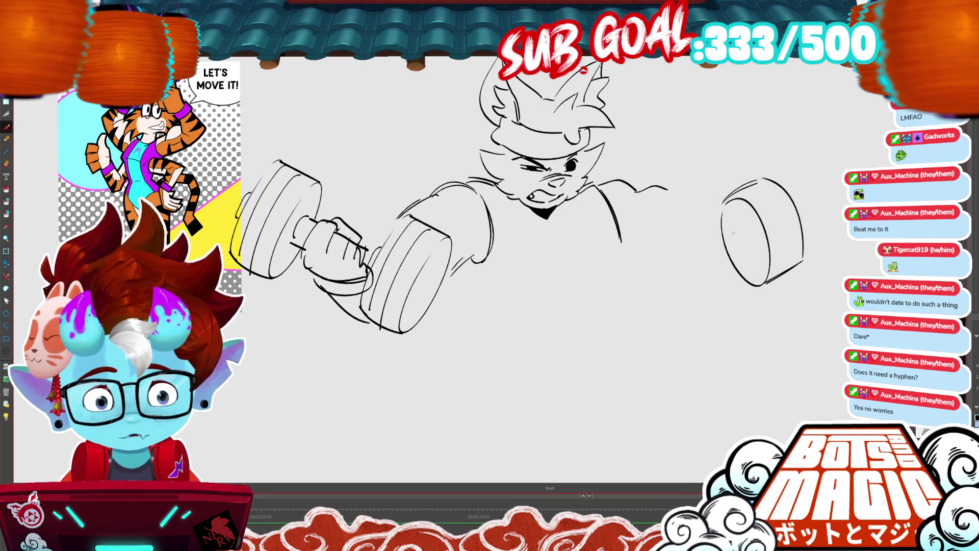
# Add the plate hole and handle bar, copy the plate to the bar end, and erase its inner lines.
pyautogui.moveTo(734, 232); pyautogui.dragTo(745, 252)
pyautogui.moveTo(796, 199); pyautogui.dragTo(841, 171)
pyautogui.moveTo(814, 215); pyautogui.dragTo(839, 197)
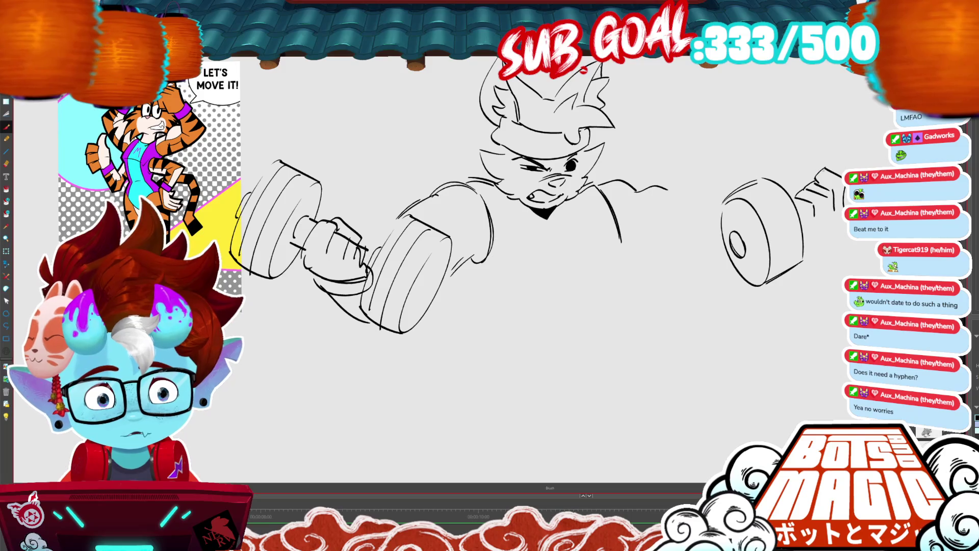
pyautogui.moveTo(777, 172)
pyautogui.mouseDown()
pyautogui.moveTo(719, 245)
pyautogui.moveTo(795, 176)
pyautogui.mouseUp()
pyautogui.moveTo(836, 127)
pyautogui.mouseDown()
pyautogui.moveTo(867, 168)
pyautogui.moveTo(750, 164)
pyautogui.mouseUp()
pyautogui.press('Return')
pyautogui.moveTo(684, 178); pyautogui.dragTo(705, 172)
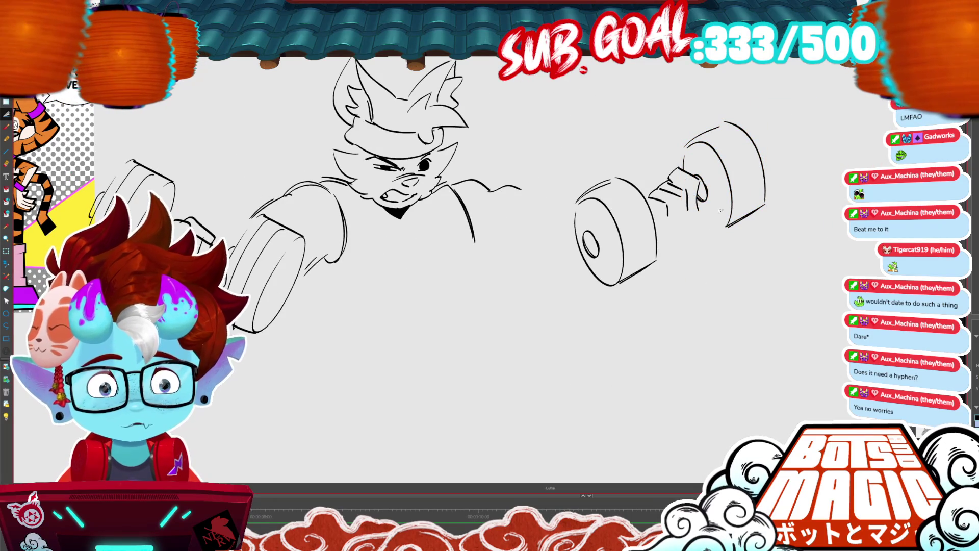
# Rework the hand and thumb strokes gripping the second dumbbell's handle.
pyautogui.hotkey('alt', 'b')
pyautogui.moveTo(701, 208); pyautogui.dragTo(720, 227)
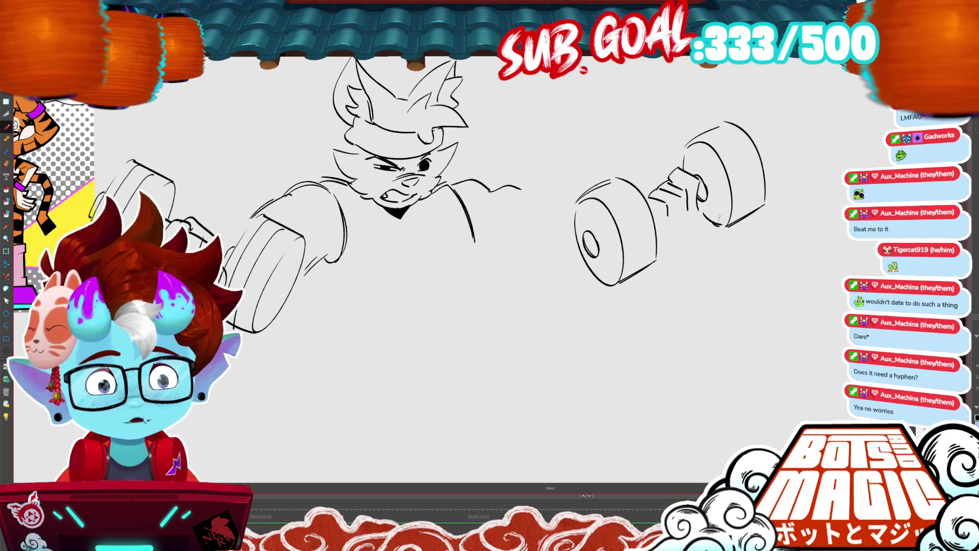
pyautogui.hotkey('ctrl', 'z')
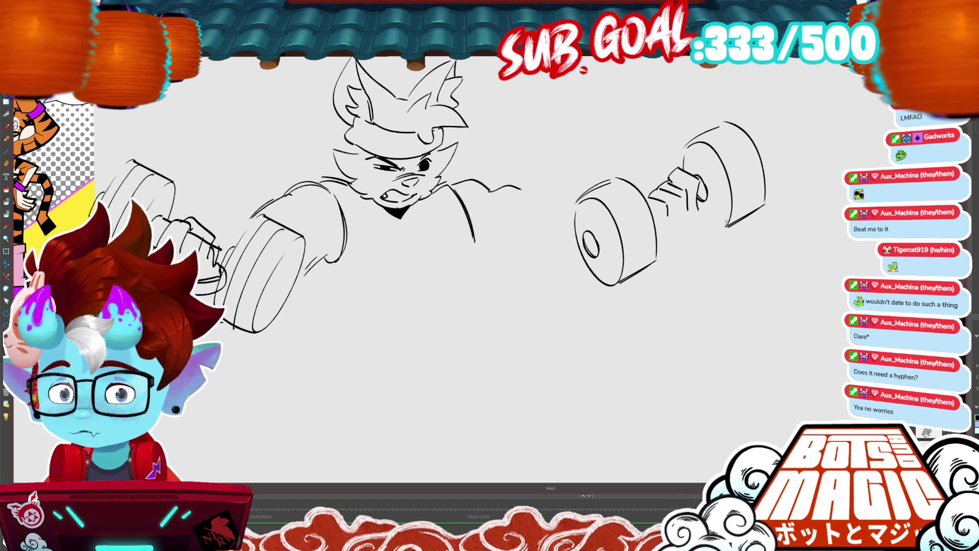
pyautogui.moveTo(726, 223)
pyautogui.mouseDown()
pyautogui.moveTo(700, 217)
pyautogui.moveTo(710, 230)
pyautogui.mouseUp()
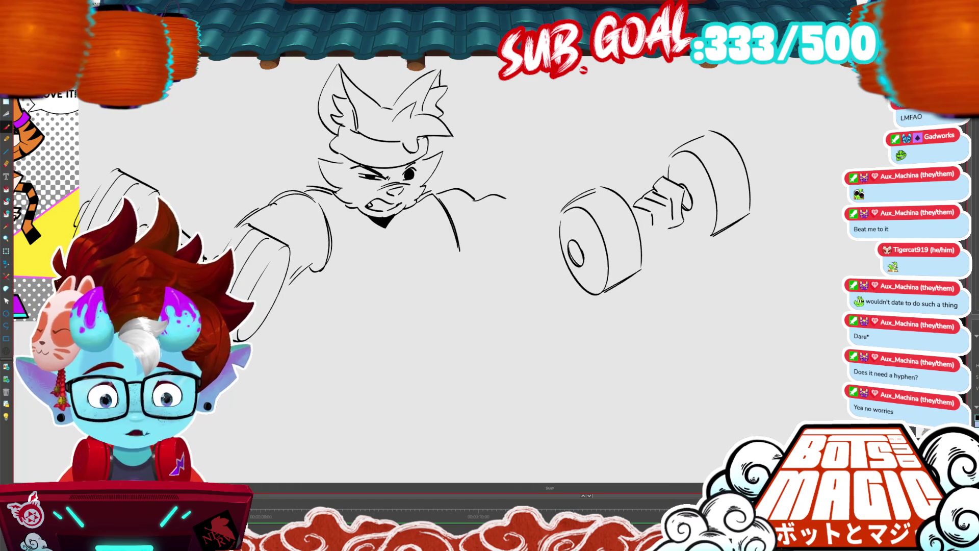
pyautogui.moveTo(681, 231)
pyautogui.mouseDown()
pyautogui.moveTo(686, 217)
pyautogui.moveTo(644, 206)
pyautogui.moveTo(659, 200)
pyautogui.moveTo(653, 247)
pyautogui.mouseUp()
pyautogui.hotkey('alt', 's')
pyautogui.click(691, 196)
pyautogui.press('Delete')
pyautogui.moveTo(692, 186); pyautogui.dragTo(686, 215)
pyautogui.press('b')
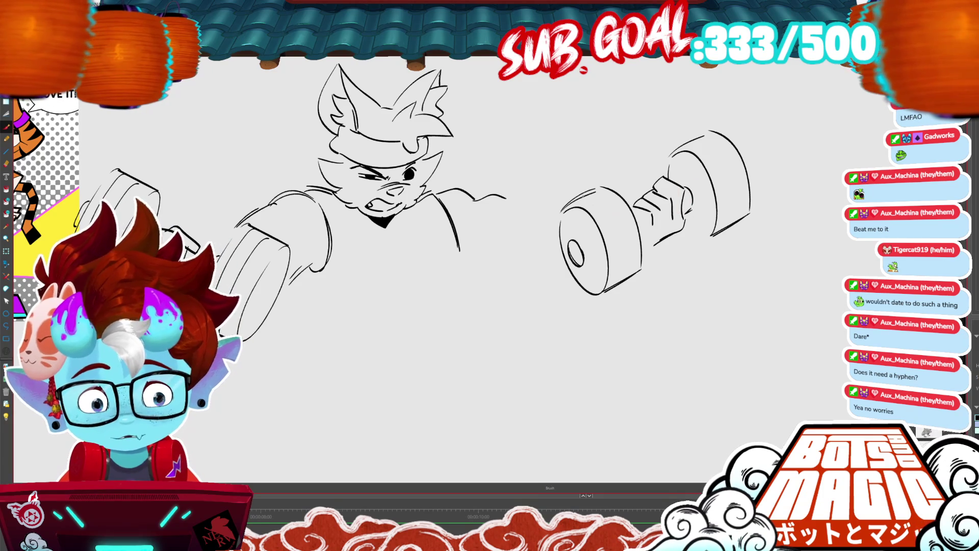
# Add ridge lines to both weight plates and a stroke along a plate's bottom edge.
pyautogui.moveTo(586, 194); pyautogui.dragTo(613, 244)
pyautogui.moveTo(601, 205)
pyautogui.mouseDown()
pyautogui.moveTo(612, 251)
pyautogui.moveTo(623, 230)
pyautogui.mouseUp()
pyautogui.moveTo(614, 207)
pyautogui.mouseDown()
pyautogui.moveTo(625, 250)
pyautogui.moveTo(616, 288)
pyautogui.mouseUp()
pyautogui.moveTo(627, 265); pyautogui.dragTo(628, 281)
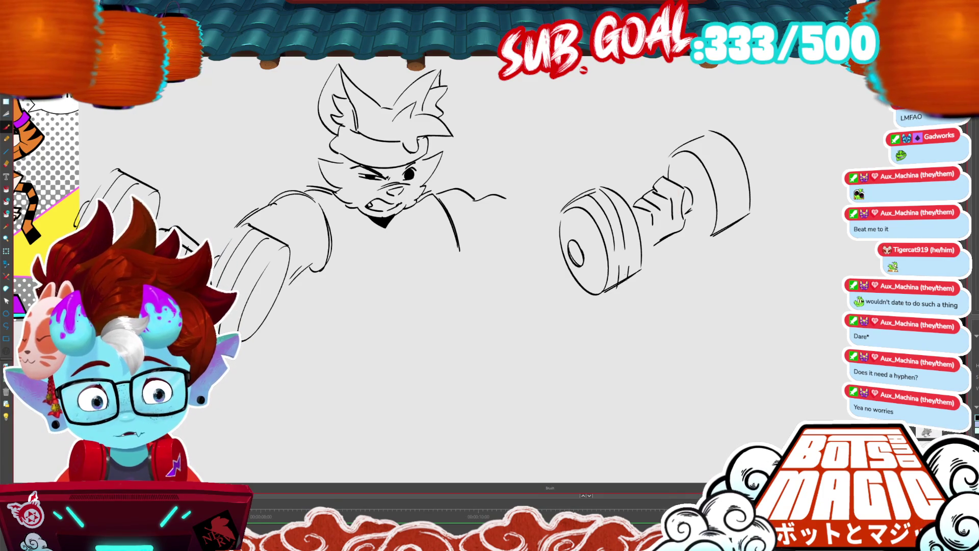
pyautogui.moveTo(708, 136); pyautogui.dragTo(724, 196)
pyautogui.moveTo(691, 153); pyautogui.dragTo(713, 198)
pyautogui.moveTo(721, 145); pyautogui.dragTo(736, 195)
pyautogui.moveTo(729, 202)
pyautogui.mouseDown()
pyautogui.moveTo(731, 224)
pyautogui.moveTo(742, 224)
pyautogui.mouseUp()
pyautogui.moveTo(684, 237); pyautogui.dragTo(708, 230)
pyautogui.scroll(-3, 639, 238)
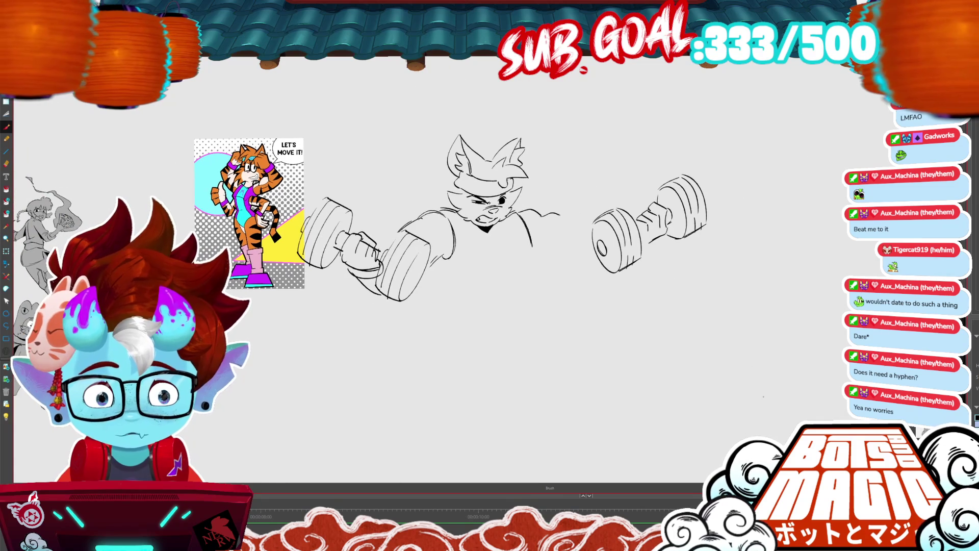
# Redraw the line across the shoulder and sketch the curve below it.
pyautogui.hotkey('ctrl', 'z')
pyautogui.moveTo(519, 217); pyautogui.dragTo(586, 225)
pyautogui.moveTo(542, 249); pyautogui.dragTo(564, 256)
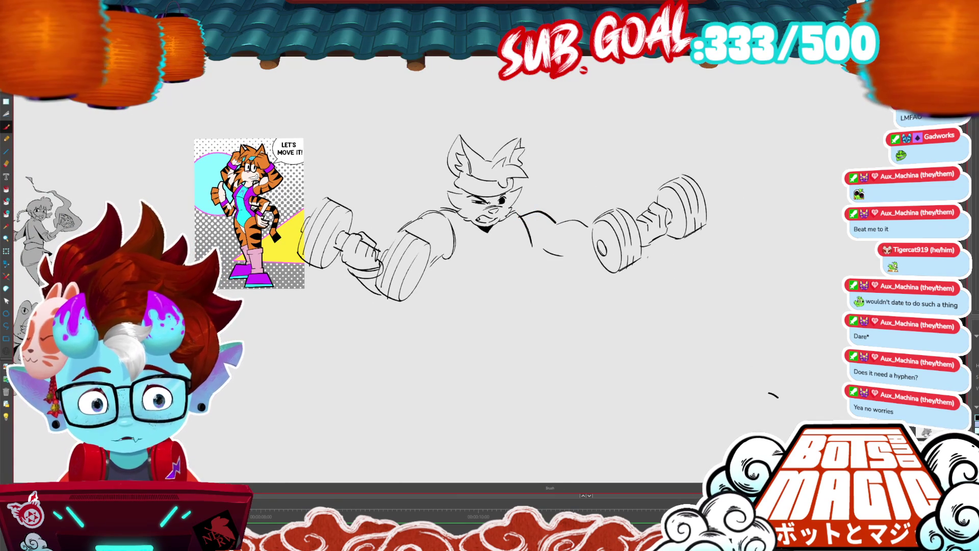
# Draw the curved and vertical strokes of the M marking on the shirt.
pyautogui.hotkey('ctrl', 'r')
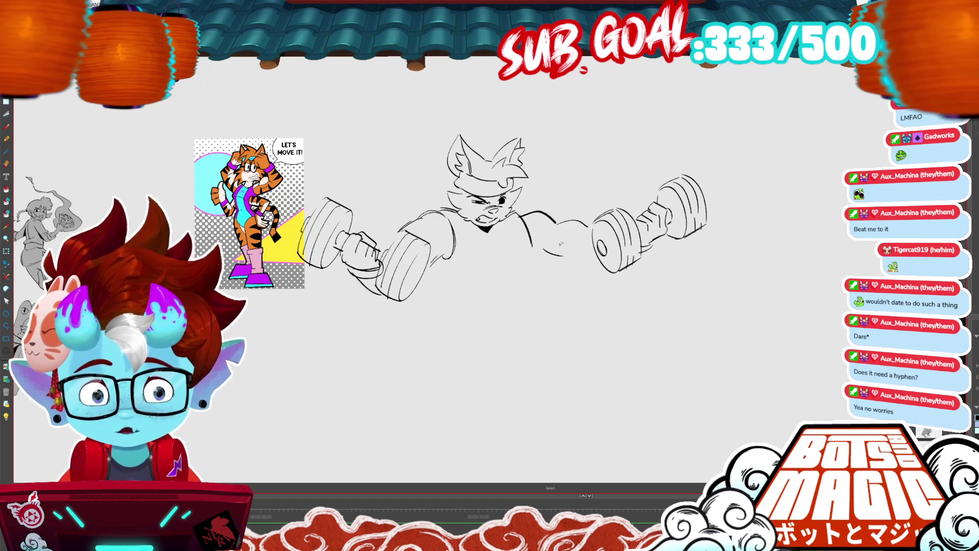
pyautogui.press('b')
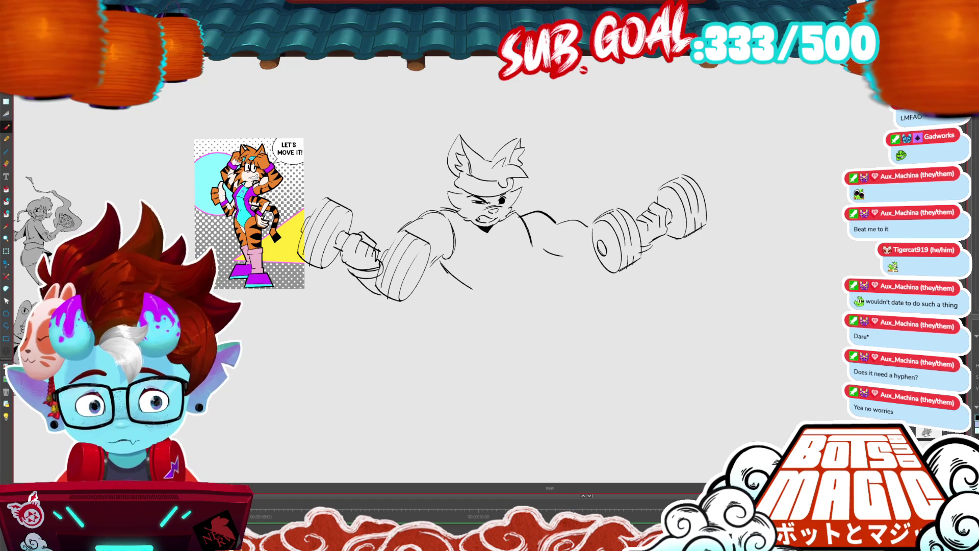
pyautogui.moveTo(437, 264); pyautogui.dragTo(463, 289)
pyautogui.moveTo(533, 245); pyautogui.dragTo(536, 291)
pyautogui.moveTo(477, 230)
pyautogui.mouseDown()
pyautogui.moveTo(480, 290)
pyautogui.moveTo(485, 239)
pyautogui.moveTo(505, 261)
pyautogui.mouseUp()
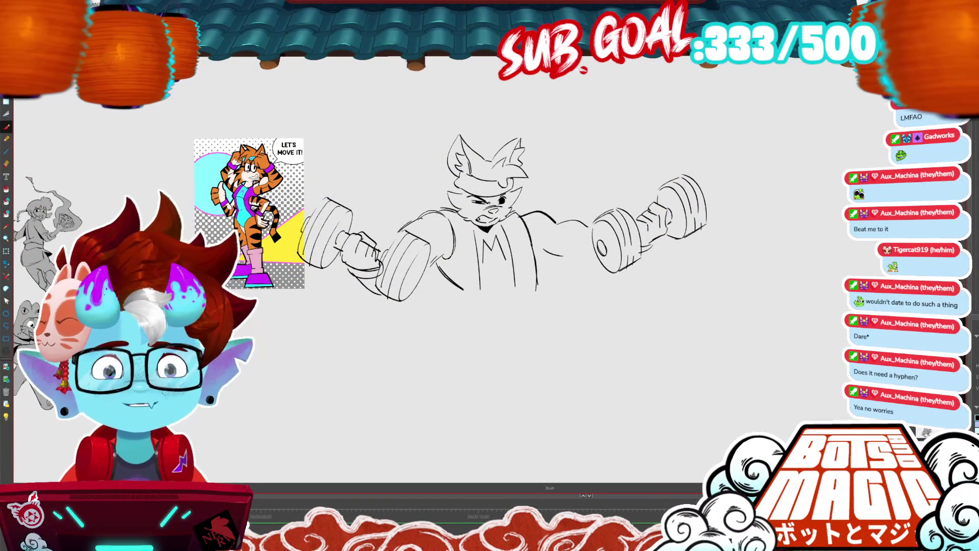
pyautogui.hscroll(-3, 484, 214)
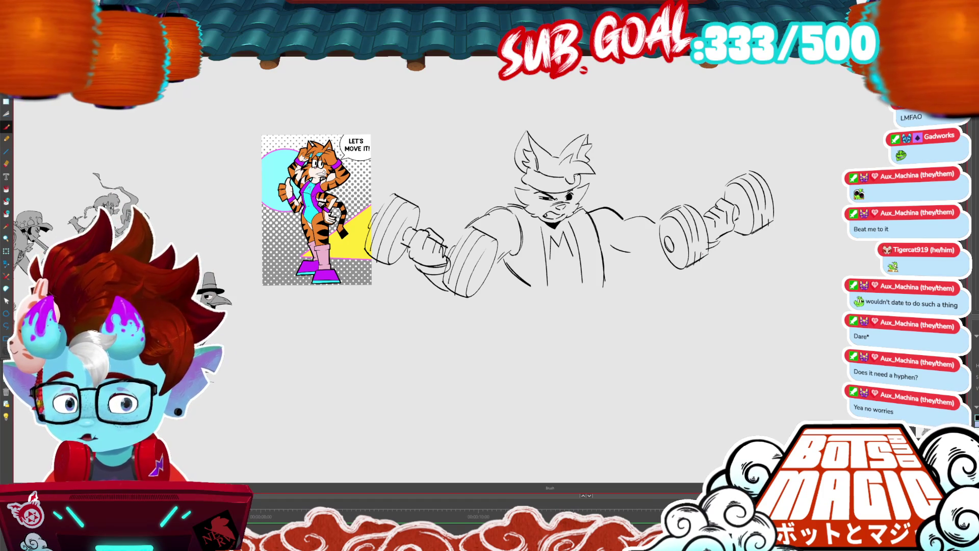
pyautogui.hscroll(-1, 515, 214)
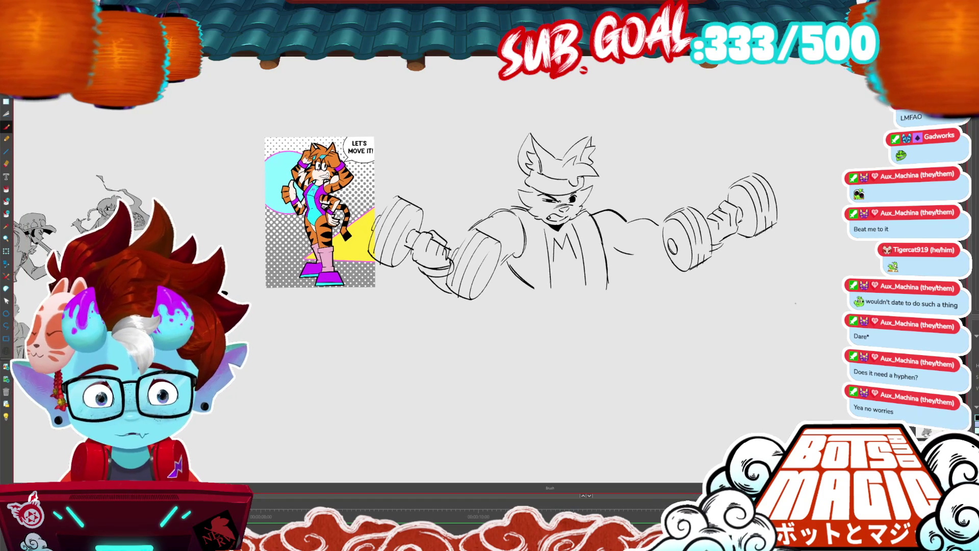
# Redraw the right shoulder as one line and make the underarm stroke lower and longer.
pyautogui.hotkey('ctrl', 'z')
pyautogui.moveTo(646, 221); pyautogui.dragTo(609, 202)
pyautogui.hotkey('ctrl', 'z')
pyautogui.moveTo(614, 243); pyautogui.dragTo(654, 264)
pyautogui.hotkey('alt', 's')
pyautogui.click(655, 262)
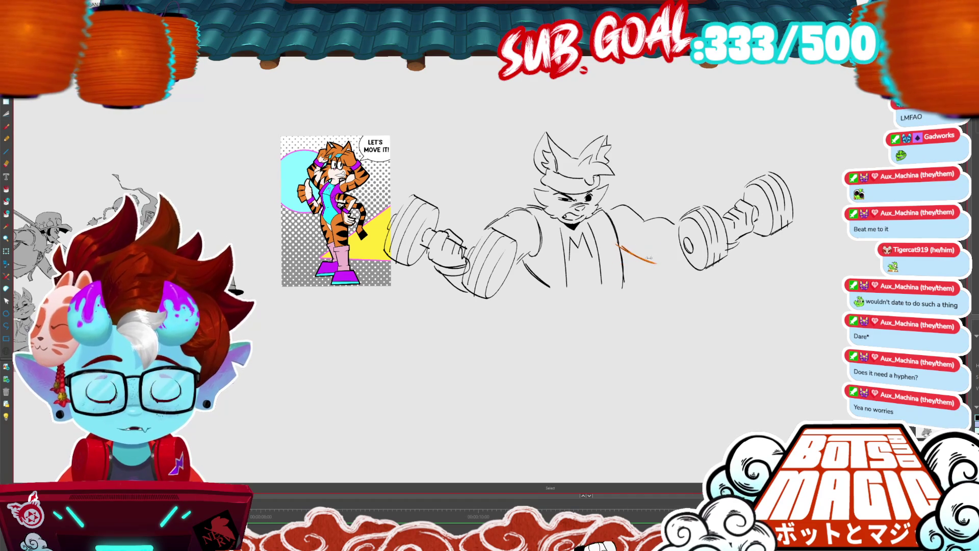
pyautogui.moveTo(659, 263); pyautogui.dragTo(663, 263)
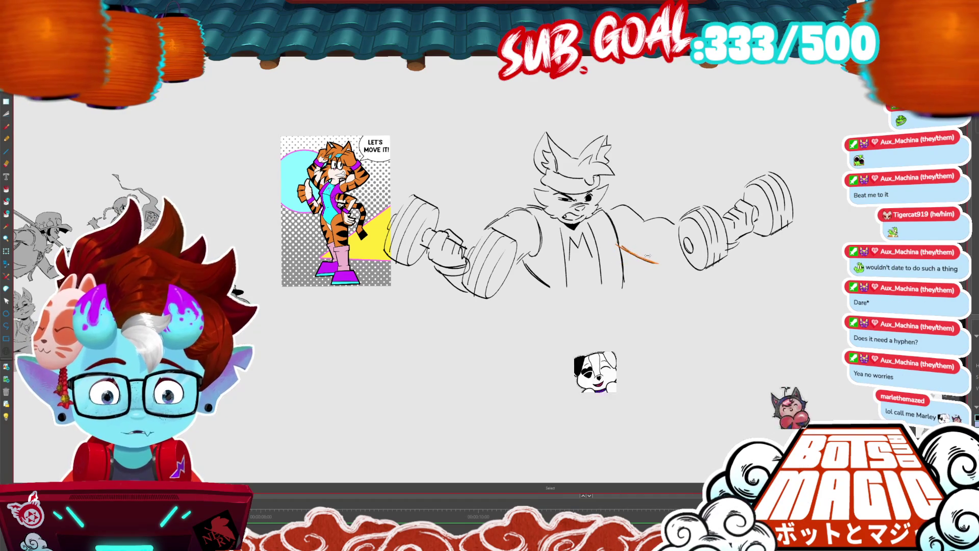
pyautogui.hotkey('ctrl', 'd')
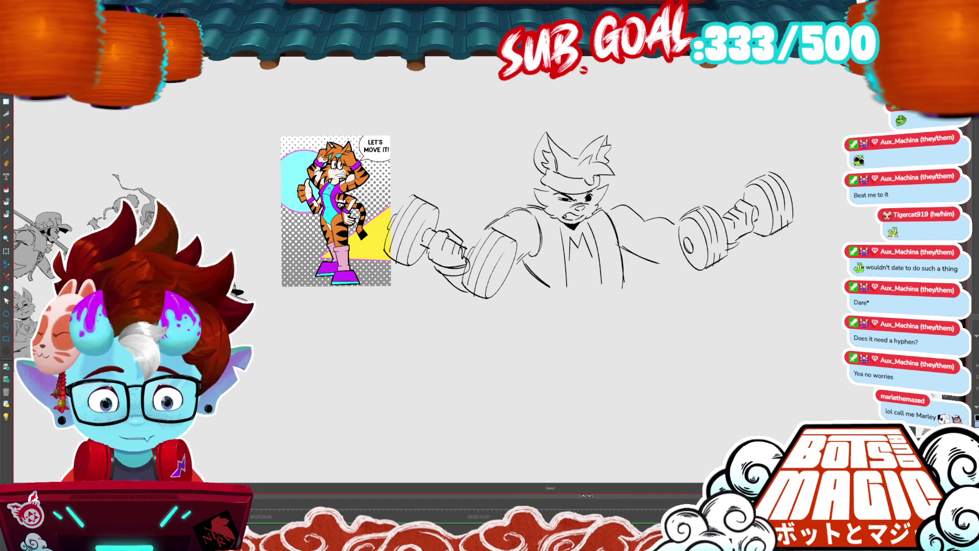
# Enlarge the brush and bring the area below the torso into view.
pyautogui.press('b')
pyautogui.press(']')
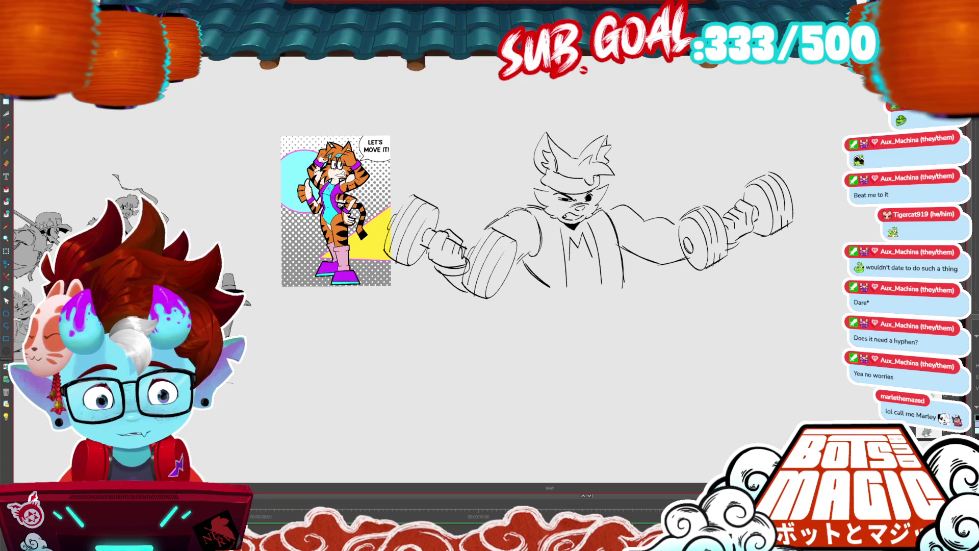
pyautogui.moveTo(736, 294)
pyautogui.mouseDown()
pyautogui.moveTo(791, 262)
pyautogui.moveTo(758, 250)
pyautogui.mouseUp()
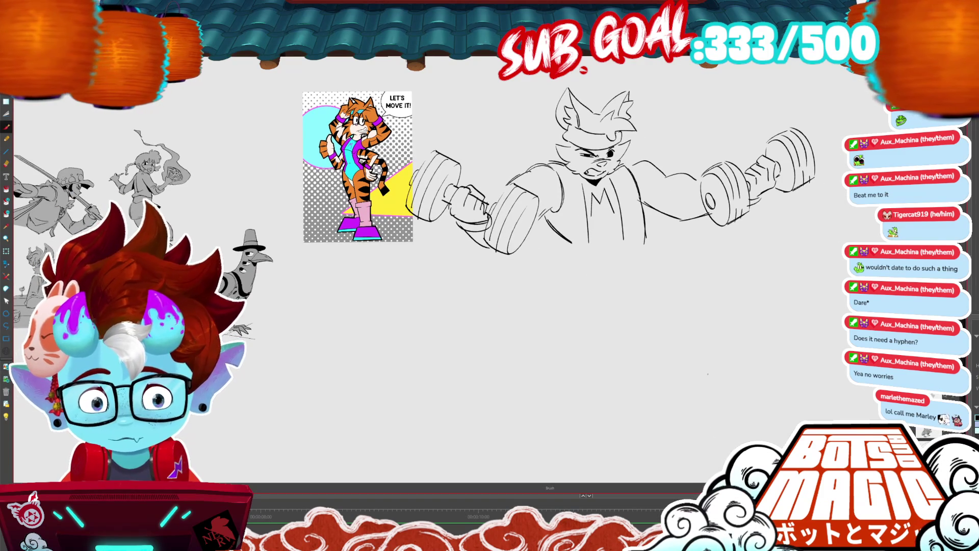
# Draw two torso lines running down below the shirt.
pyautogui.press('b')
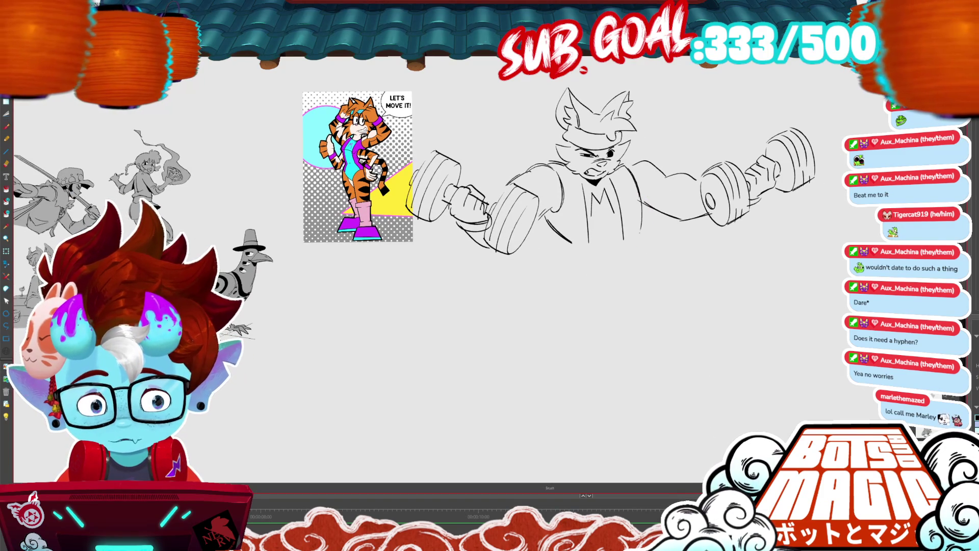
pyautogui.moveTo(571, 244); pyautogui.dragTo(551, 284)
pyautogui.moveTo(641, 243); pyautogui.dragTo(644, 275)
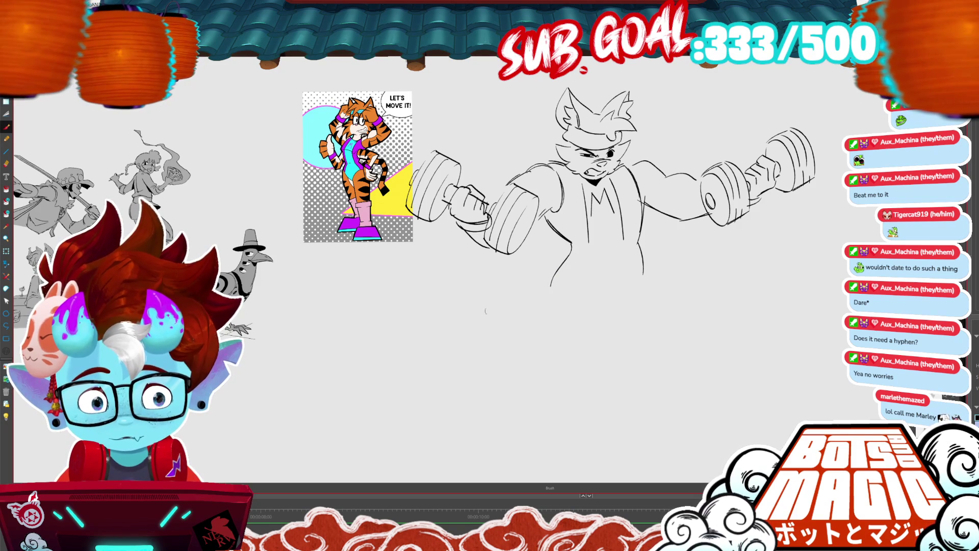
pyautogui.moveTo(487, 311)
pyautogui.mouseDown()
pyautogui.moveTo(490, 283)
pyautogui.moveTo(482, 317)
pyautogui.mouseUp()
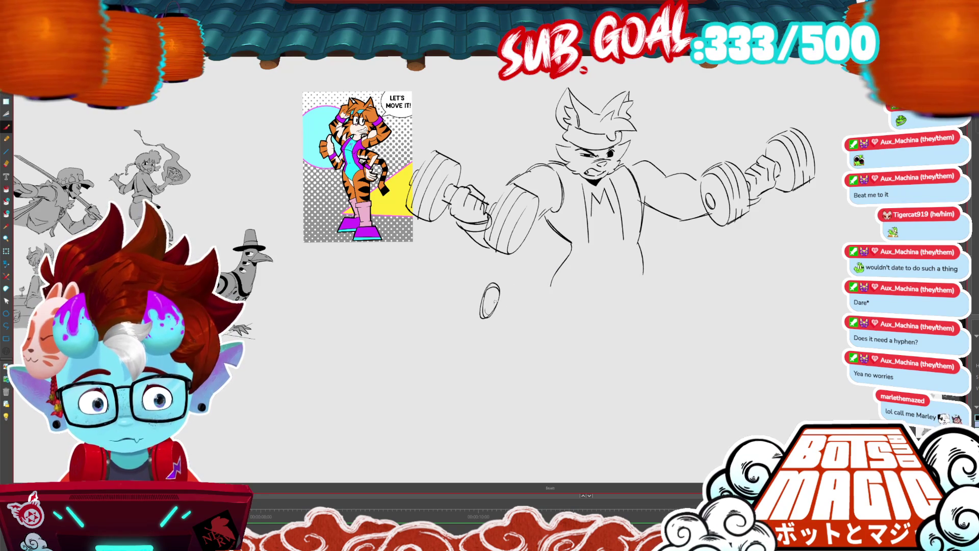
pyautogui.hotkey('ctrl', 'z')
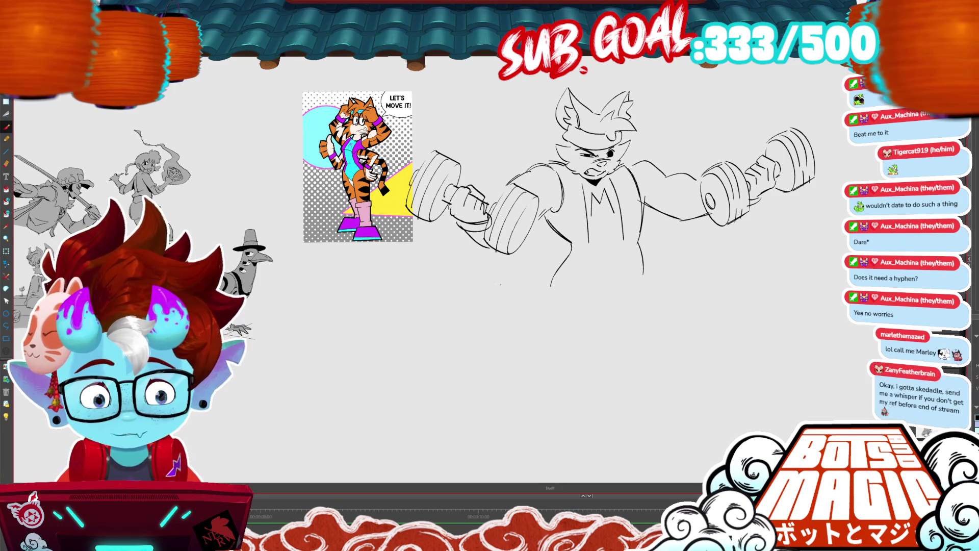
# Sketch a lower fist below the left arm and raise it about 20 px.
pyautogui.moveTo(471, 301); pyautogui.dragTo(483, 311)
pyautogui.moveTo(488, 277)
pyautogui.mouseDown()
pyautogui.moveTo(472, 305)
pyautogui.moveTo(474, 297)
pyautogui.mouseUp()
pyautogui.hotkey('ctrl', 'z')
pyautogui.moveTo(488, 278)
pyautogui.mouseDown()
pyautogui.moveTo(550, 318)
pyautogui.moveTo(541, 331)
pyautogui.mouseUp()
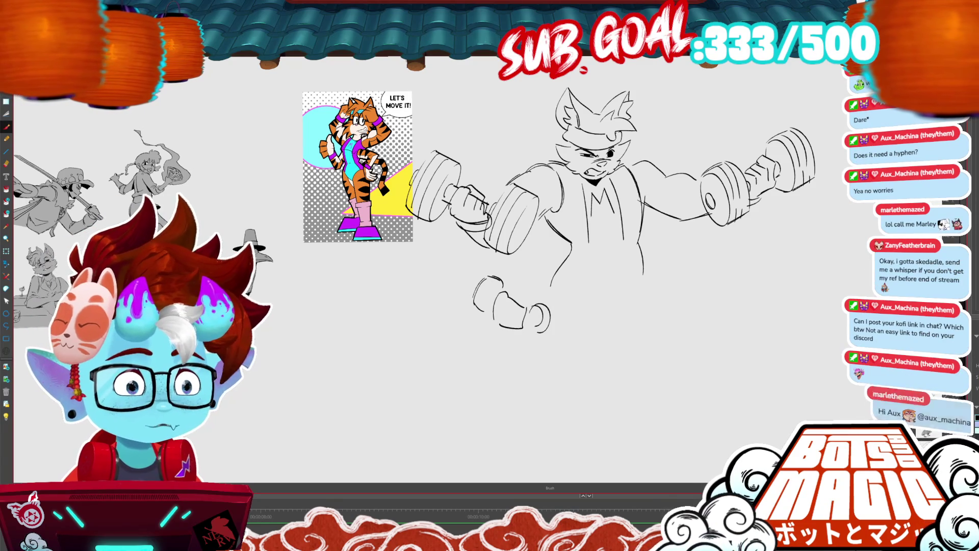
pyautogui.moveTo(516, 297)
pyautogui.mouseDown()
pyautogui.moveTo(521, 278)
pyautogui.moveTo(536, 284)
pyautogui.moveTo(548, 255)
pyautogui.moveTo(532, 305)
pyautogui.moveTo(519, 302)
pyautogui.mouseUp()
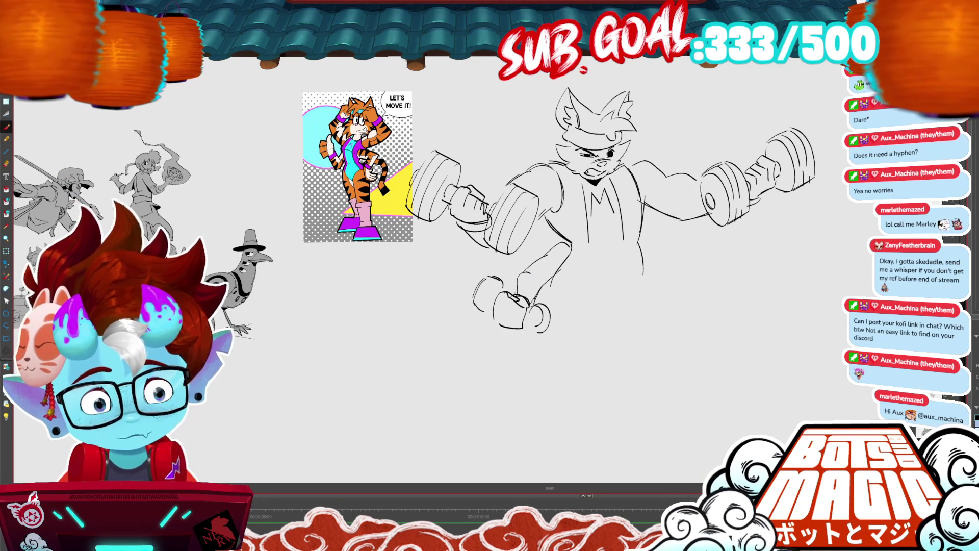
pyautogui.hotkey('ctrl', 'z')
pyautogui.hotkey('ctrl', 'z')
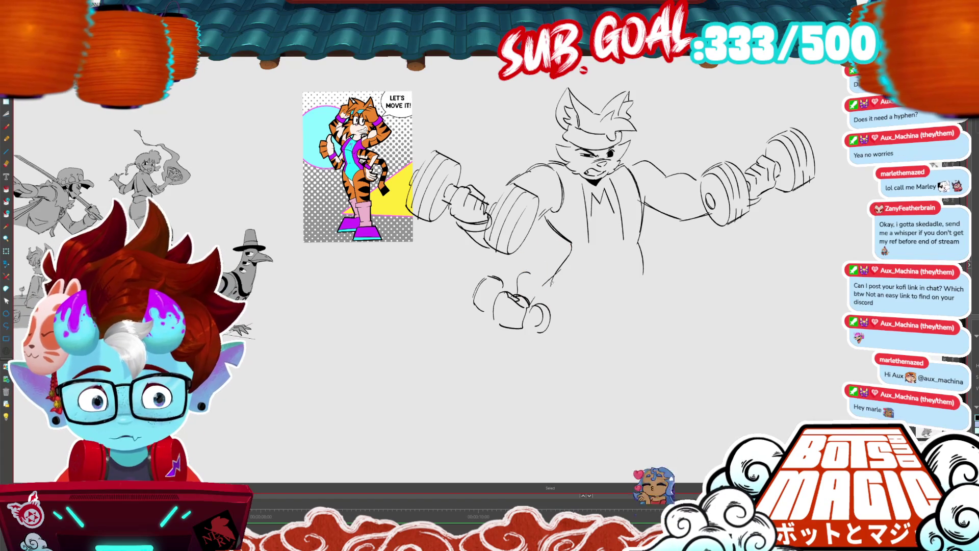
pyautogui.moveTo(546, 286); pyautogui.dragTo(473, 333)
pyautogui.moveTo(557, 302); pyautogui.dragTo(557, 290)
pyautogui.press('b')
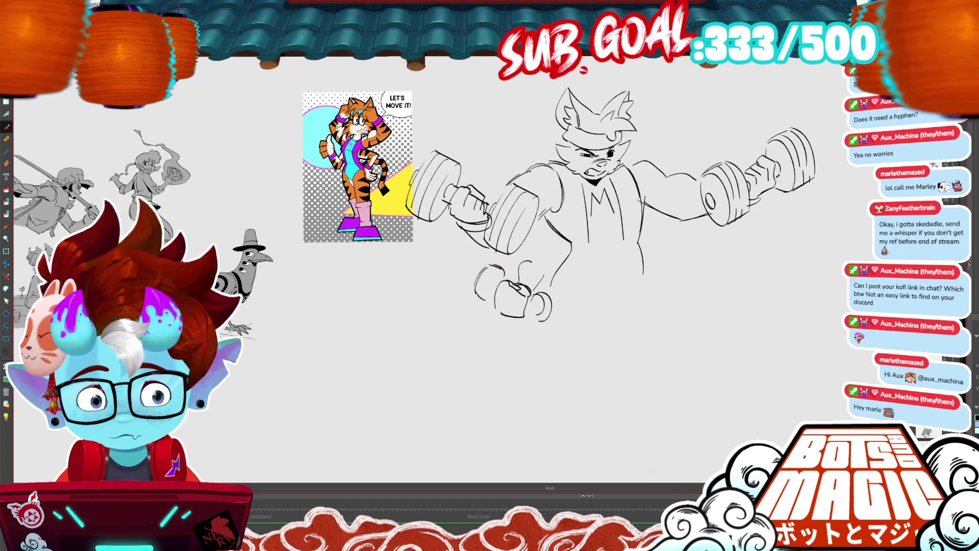
# Add lines on the tiger's hip area.
pyautogui.moveTo(530, 262)
pyautogui.mouseDown()
pyautogui.moveTo(564, 237)
pyautogui.moveTo(544, 276)
pyautogui.moveTo(551, 248)
pyautogui.mouseUp()
pyautogui.moveTo(555, 250); pyautogui.dragTo(561, 270)
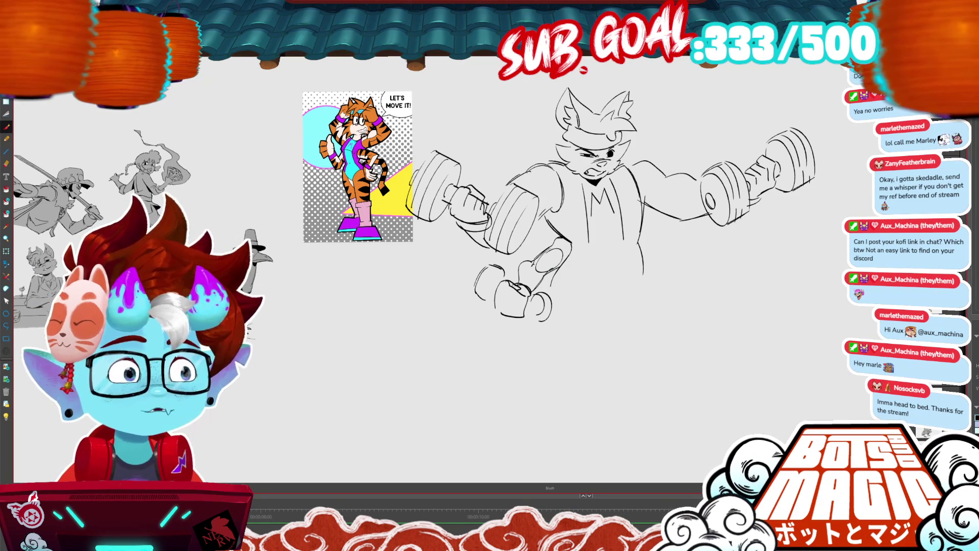
pyautogui.moveTo(560, 204); pyautogui.dragTo(516, 227)
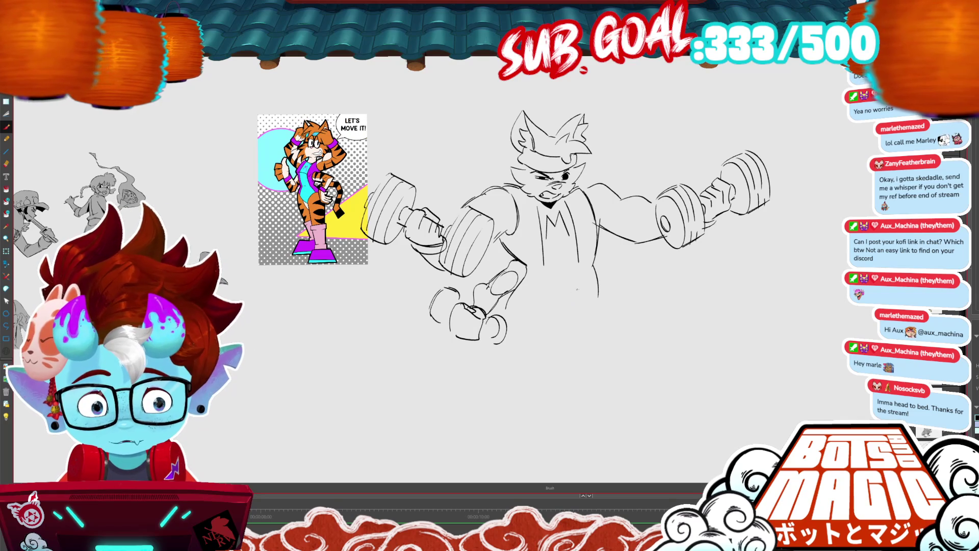
# Draw the torso's left and right contours downward, with a long line down the right side.
pyautogui.moveTo(591, 262); pyautogui.dragTo(602, 312)
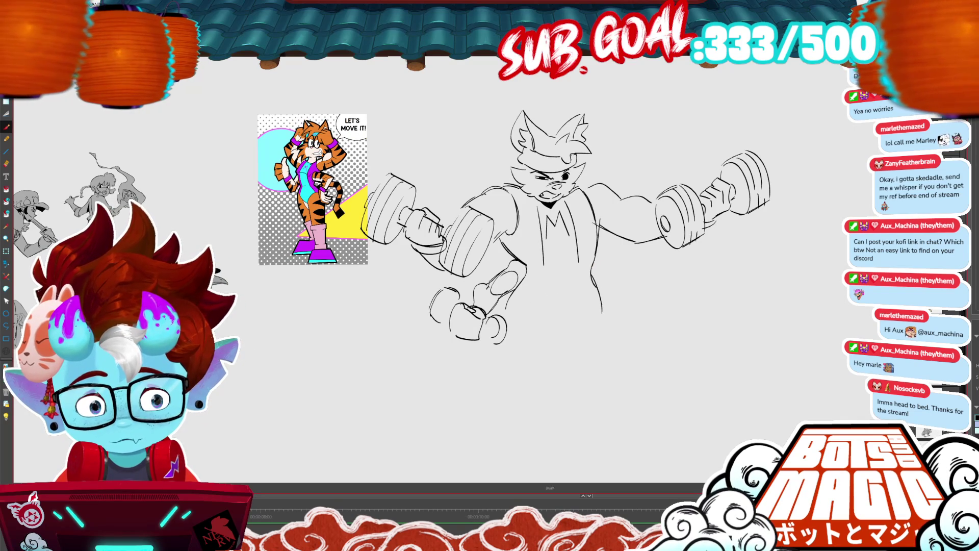
pyautogui.moveTo(546, 270); pyautogui.dragTo(532, 310)
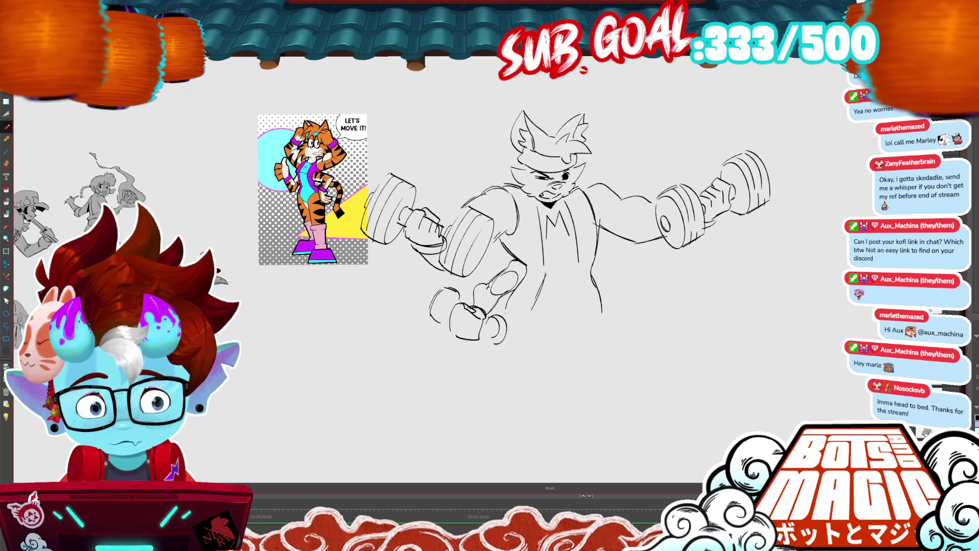
pyautogui.moveTo(578, 268)
pyautogui.mouseDown()
pyautogui.moveTo(590, 297)
pyautogui.moveTo(567, 338)
pyautogui.mouseUp()
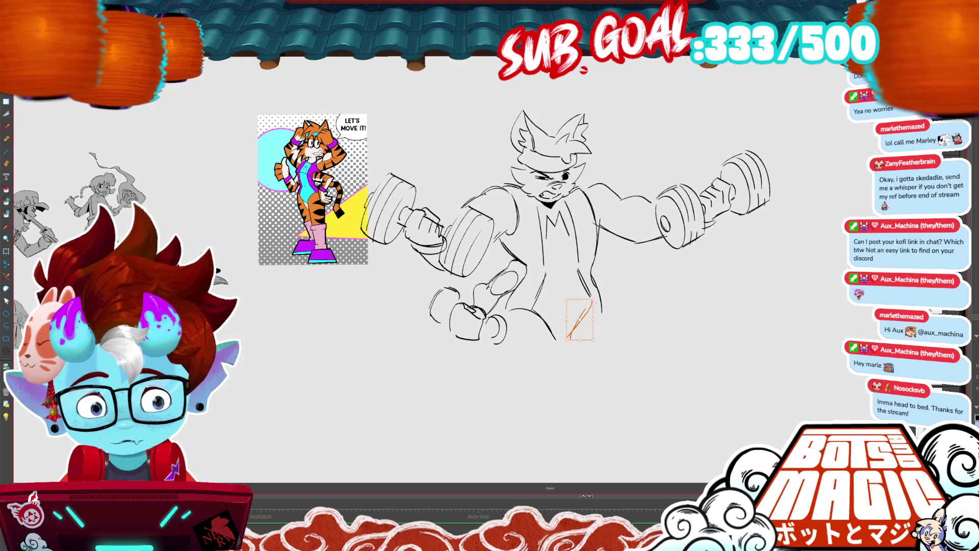
pyautogui.hotkey('ctrl', 'z')
pyautogui.moveTo(593, 301); pyautogui.dragTo(566, 340)
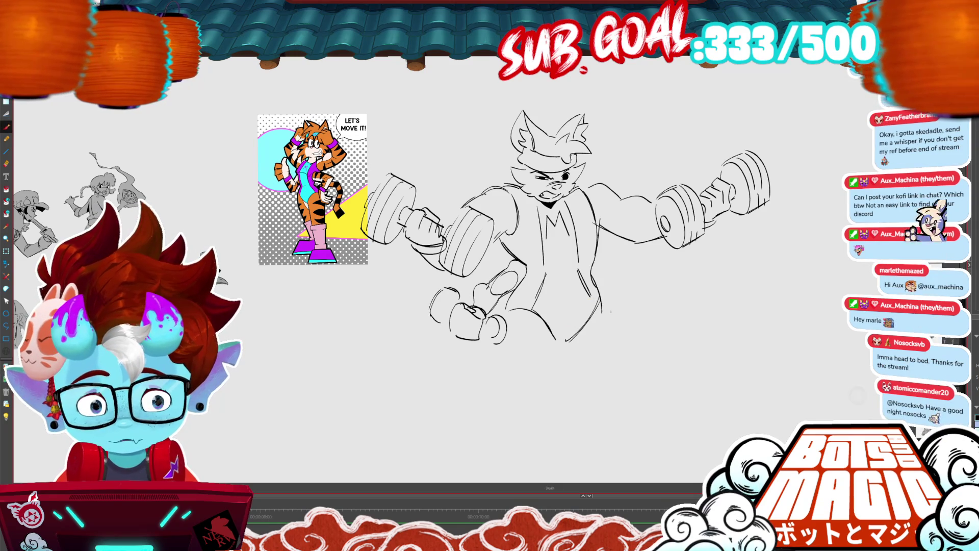
pyautogui.moveTo(593, 288); pyautogui.dragTo(621, 330)
pyautogui.moveTo(600, 299); pyautogui.dragTo(638, 381)
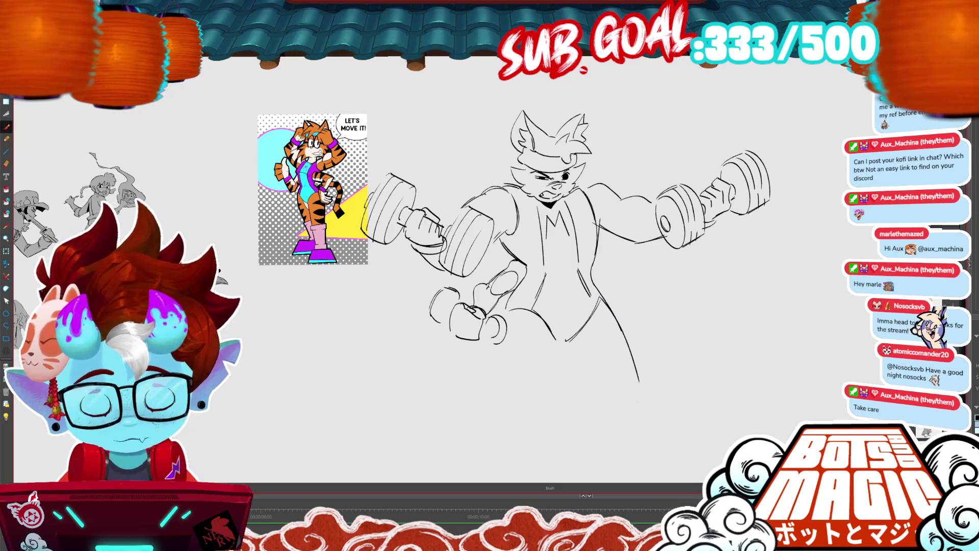
pyautogui.moveTo(490, 255)
pyautogui.mouseDown()
pyautogui.moveTo(608, 228)
pyautogui.moveTo(590, 179)
pyautogui.mouseUp()
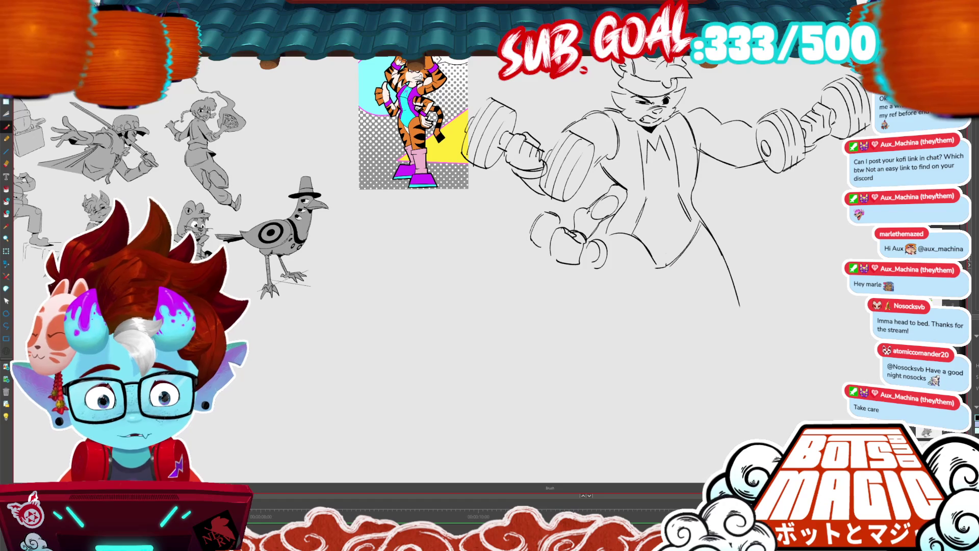
pyautogui.moveTo(659, 265); pyautogui.dragTo(607, 334)
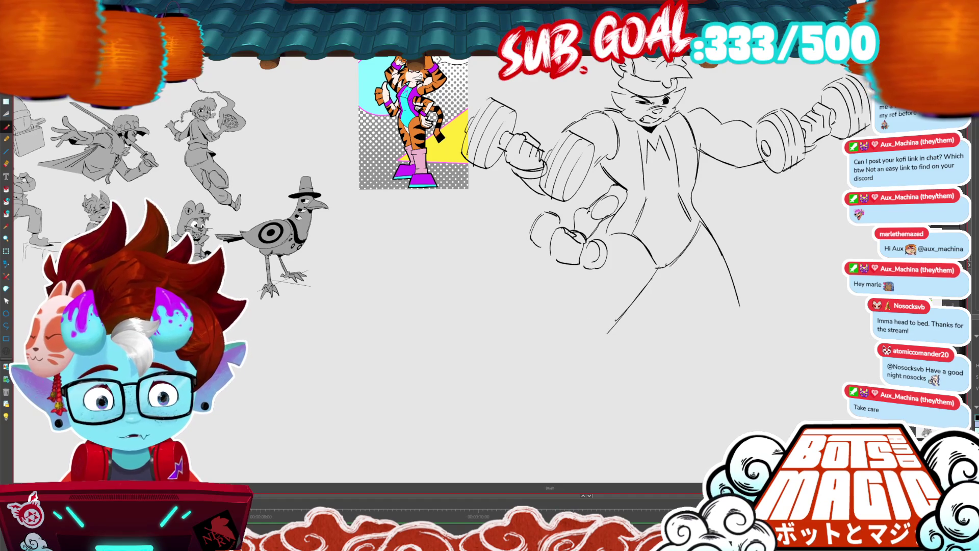
pyautogui.press('m')
pyautogui.press('b')
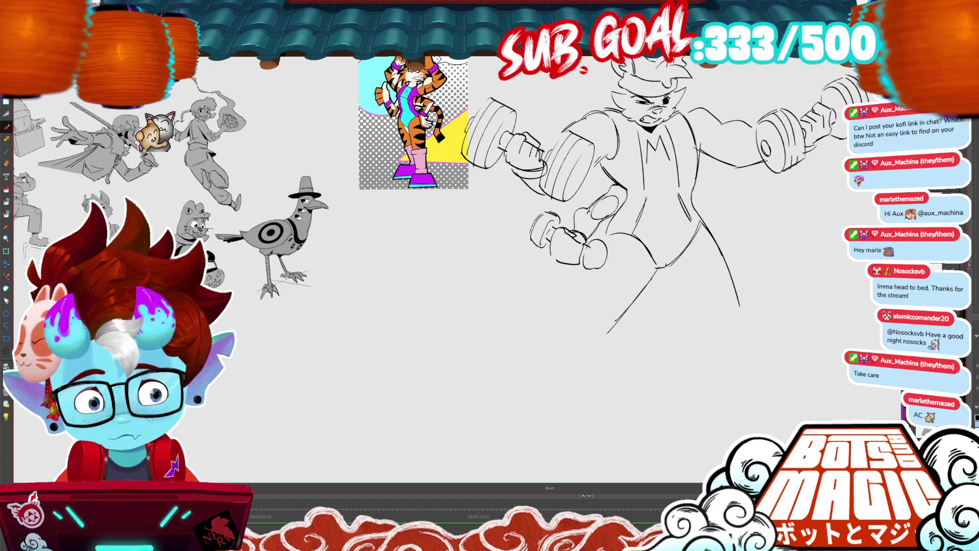
pyautogui.press('m')
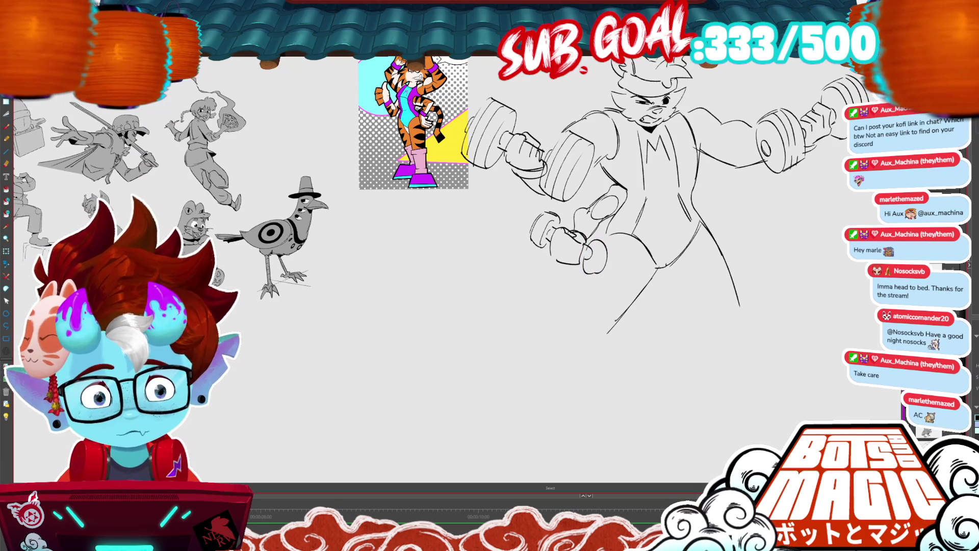
# Add strokes near the right forearm and a curve on the right dumbbell's end.
pyautogui.press('b')
pyautogui.moveTo(693, 225)
pyautogui.mouseDown()
pyautogui.moveTo(723, 206)
pyautogui.moveTo(734, 222)
pyautogui.mouseUp()
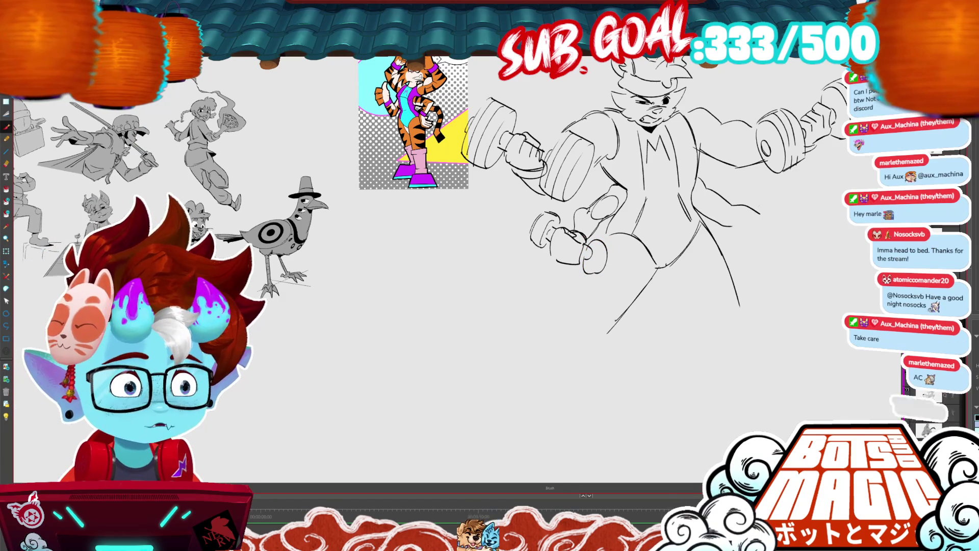
pyautogui.moveTo(739, 227); pyautogui.dragTo(789, 227)
pyautogui.hotkey('ctrl', 'z')
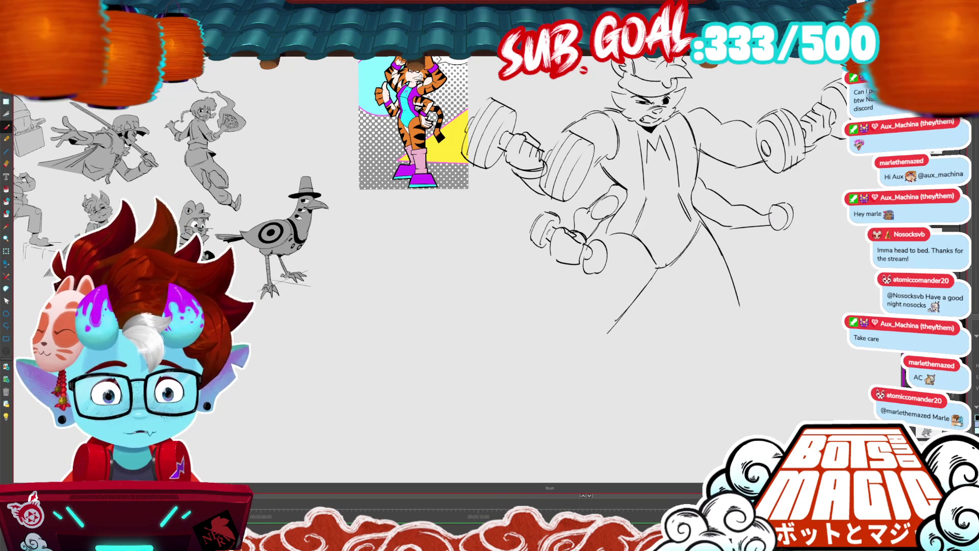
pyautogui.moveTo(808, 195)
pyautogui.mouseDown()
pyautogui.moveTo(793, 220)
pyautogui.moveTo(819, 216)
pyautogui.mouseUp()
# Draw the diagonal right leg line and the down-left left leg line.
pyautogui.moveTo(834, 289)
pyautogui.mouseDown()
pyautogui.moveTo(747, 294)
pyautogui.moveTo(700, 316)
pyautogui.mouseUp()
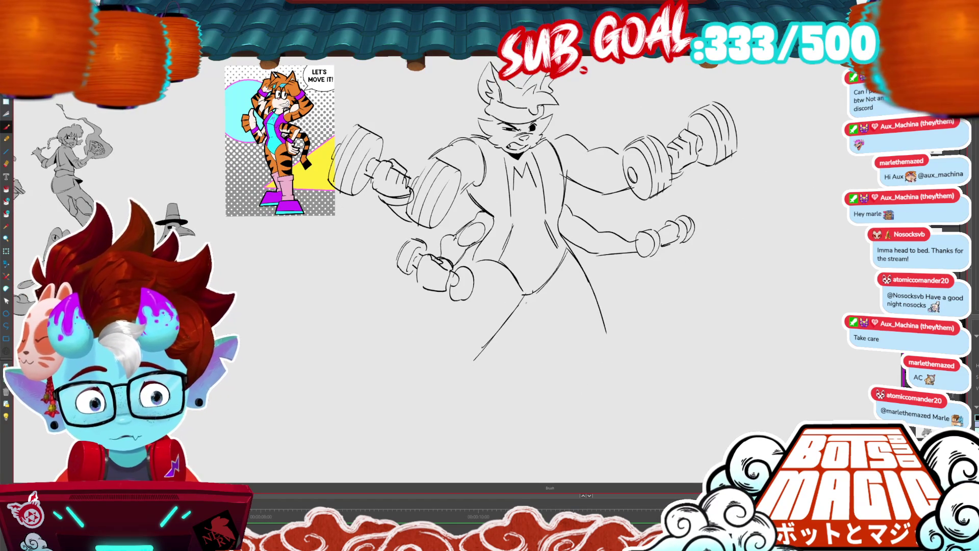
pyautogui.moveTo(527, 302); pyautogui.dragTo(567, 350)
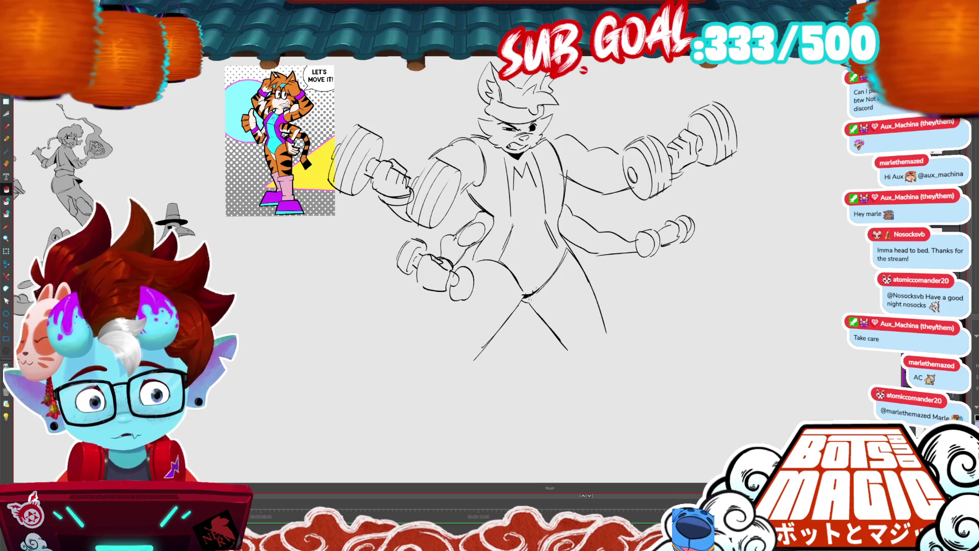
pyautogui.moveTo(584, 391); pyautogui.dragTo(657, 382)
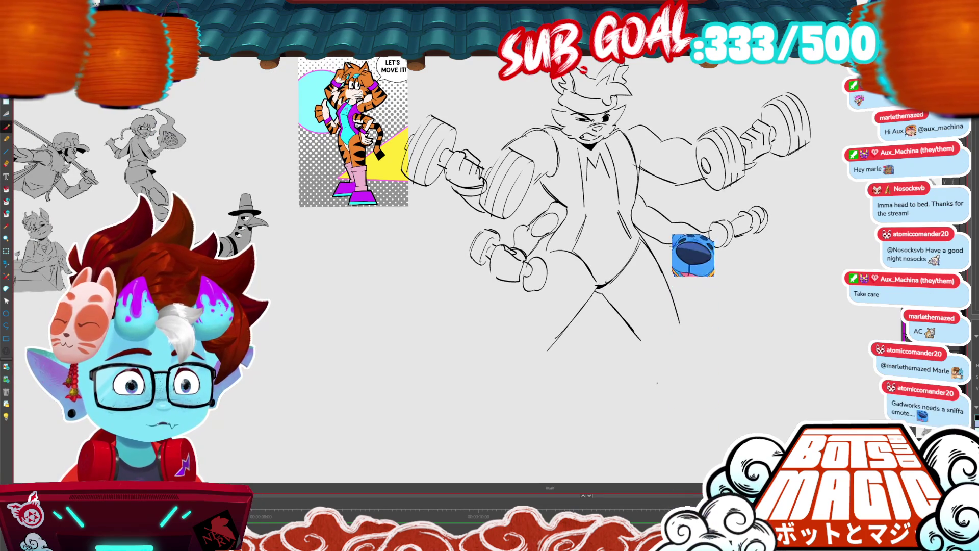
pyautogui.moveTo(525, 288); pyautogui.dragTo(493, 355)
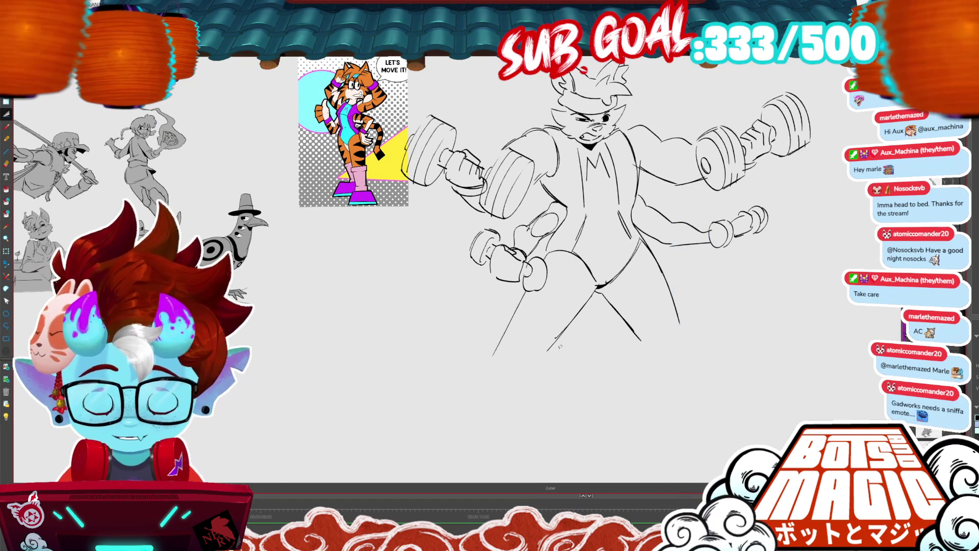
pyautogui.hotkey('ctrl', 'z')
pyautogui.press('b')
pyautogui.moveTo(525, 288); pyautogui.dragTo(500, 353)
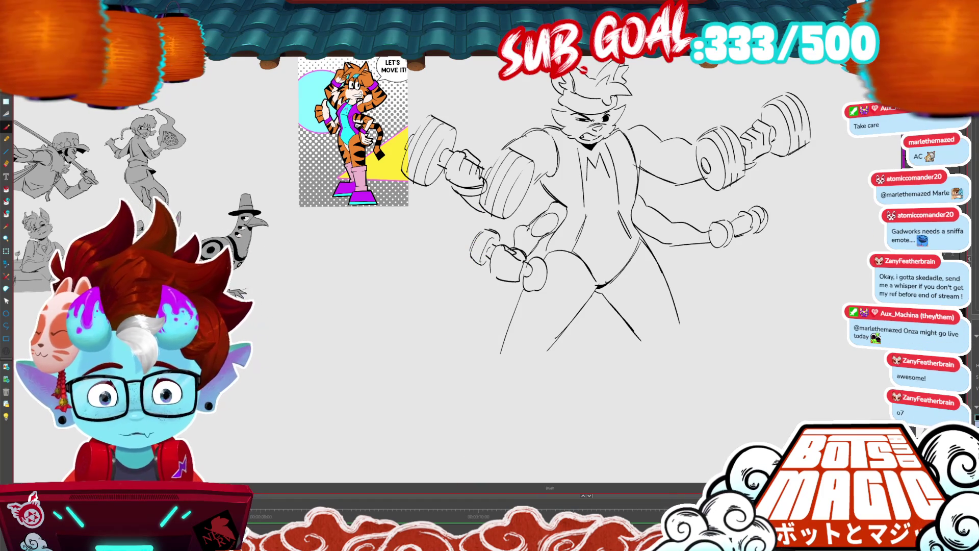
# Sketch a faint pencil line down the tiger's torso, then zoom out to view the sketch.
pyautogui.scroll(-3, 561, 204)
pyautogui.scroll(2, 560, 204)
pyautogui.scroll(3, 463, 161)
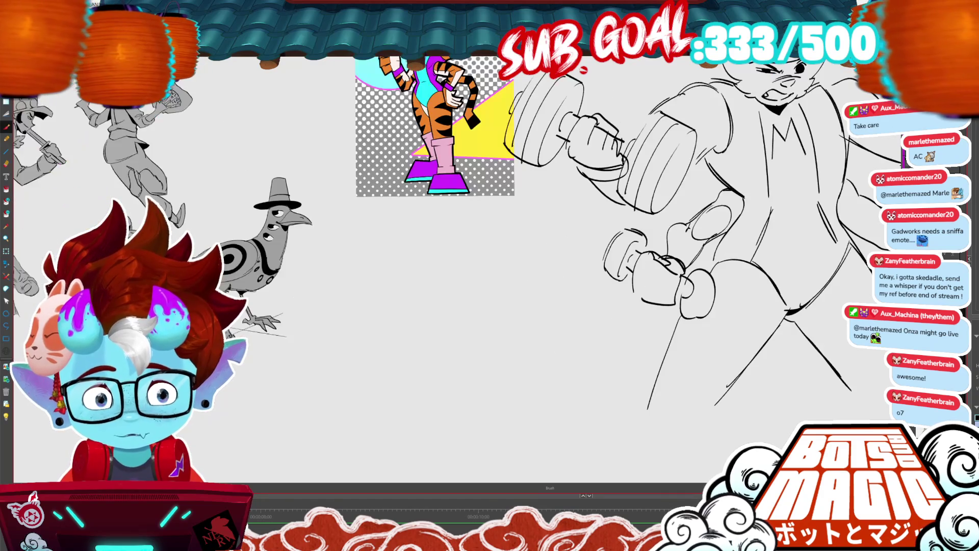
pyautogui.moveTo(560, 204); pyautogui.dragTo(469, 296)
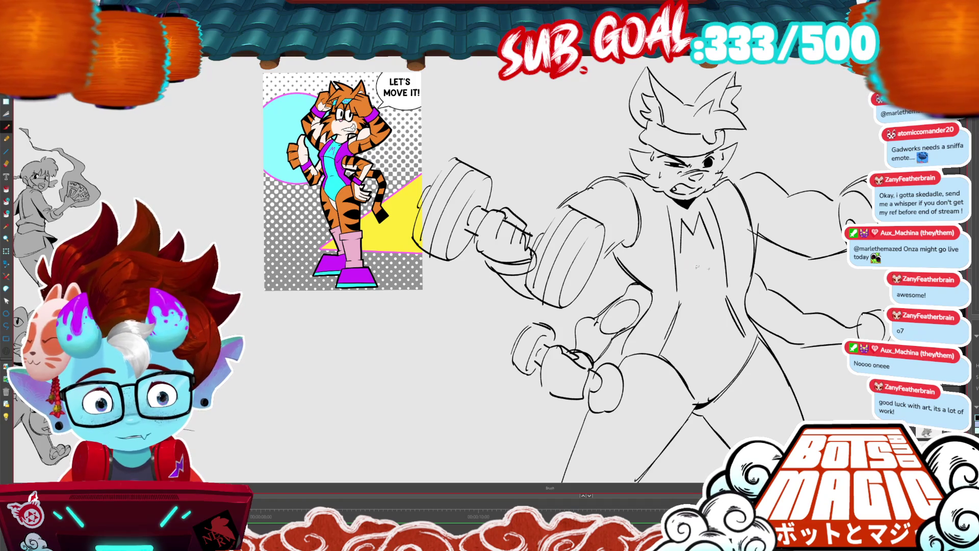
pyautogui.hotkey('ctrl', 'r')
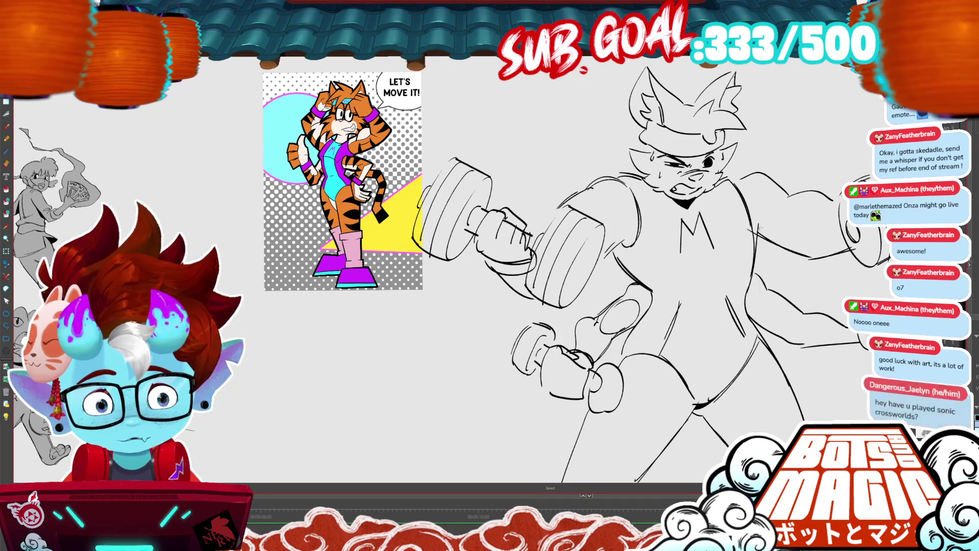
pyautogui.moveTo(710, 191); pyautogui.dragTo(739, 353)
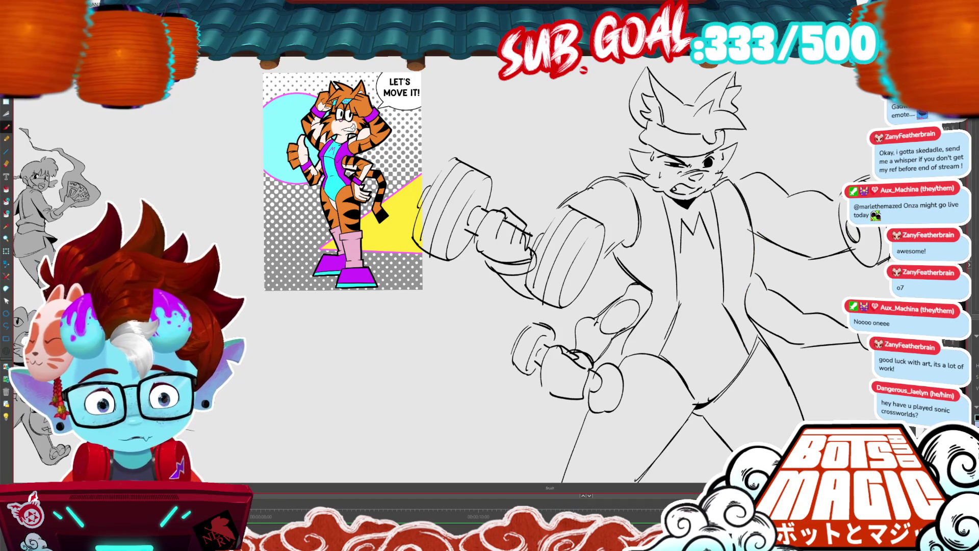
pyautogui.hotkey('ctrl', '-')
pyautogui.hotkey('ctrl', '-')
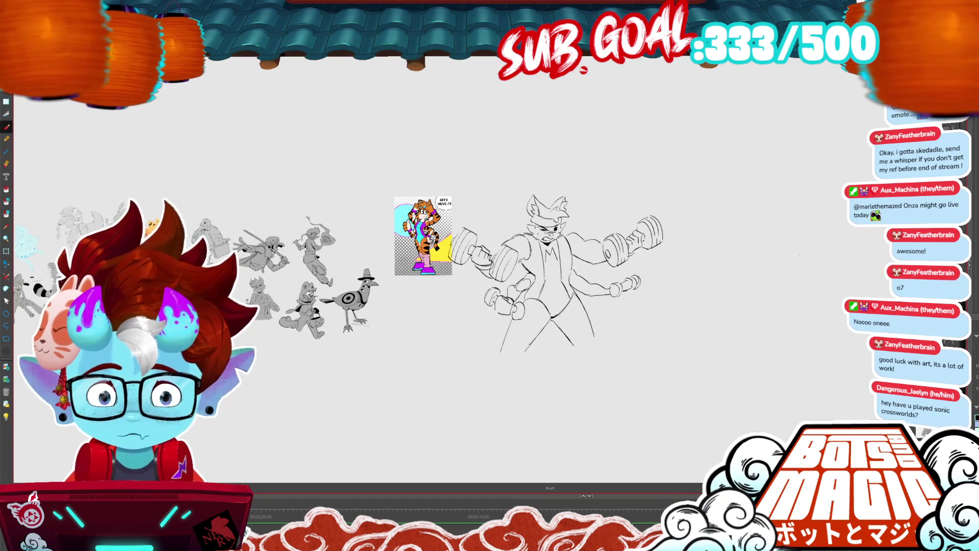
# Lengthen the right leg line downward, then pan and zoom around to review the sketch.
pyautogui.hotkey('ctrl', '+')
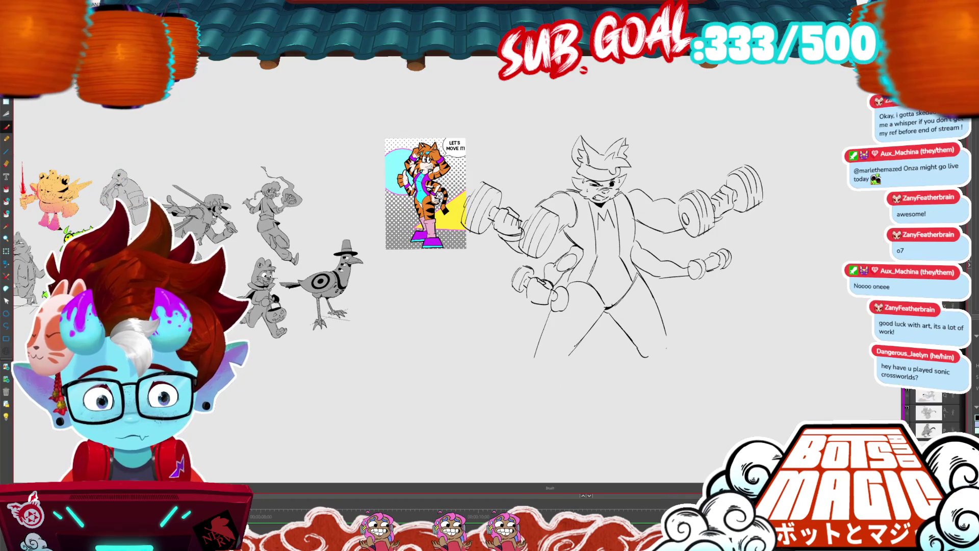
pyautogui.moveTo(665, 335); pyautogui.dragTo(669, 353)
pyautogui.hotkey('ctrl', 'r')
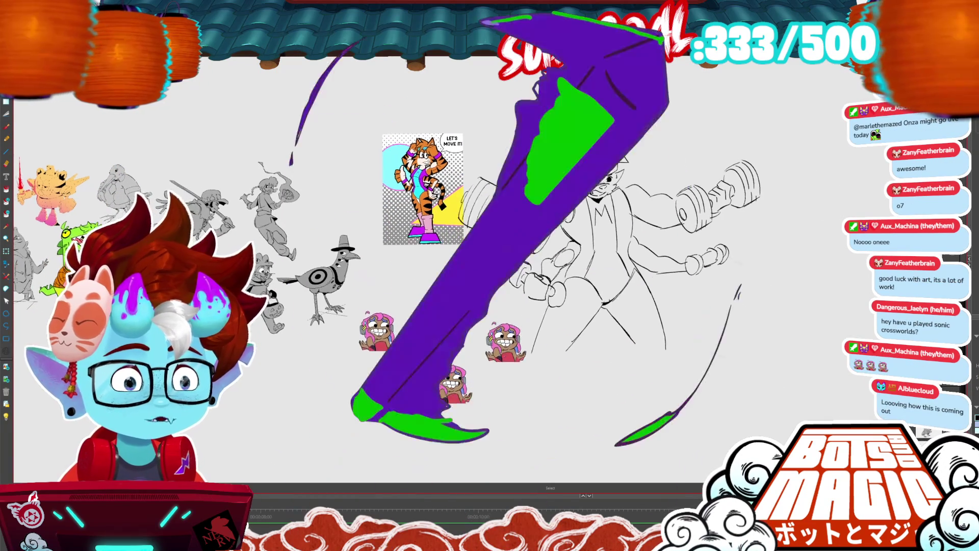
pyautogui.moveTo(650, 346); pyautogui.dragTo(610, 324)
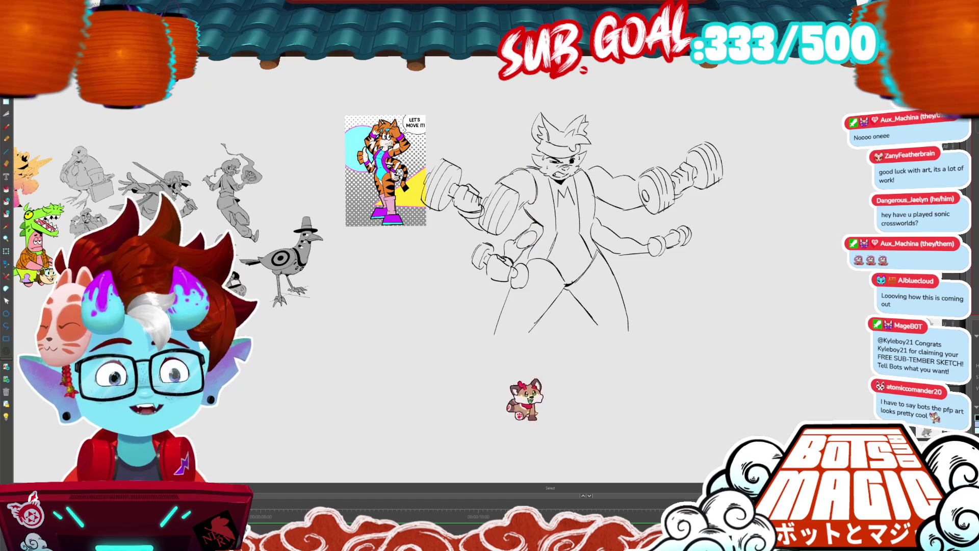
pyautogui.moveTo(560, 230); pyautogui.dragTo(502, 209)
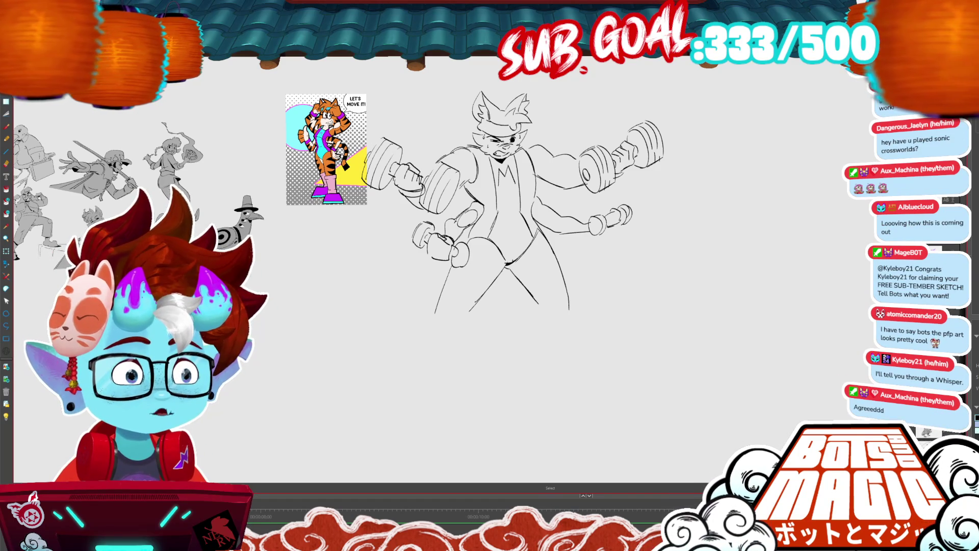
pyautogui.scroll(2, 760, 216)
pyautogui.hotkey('ctrl', '+')
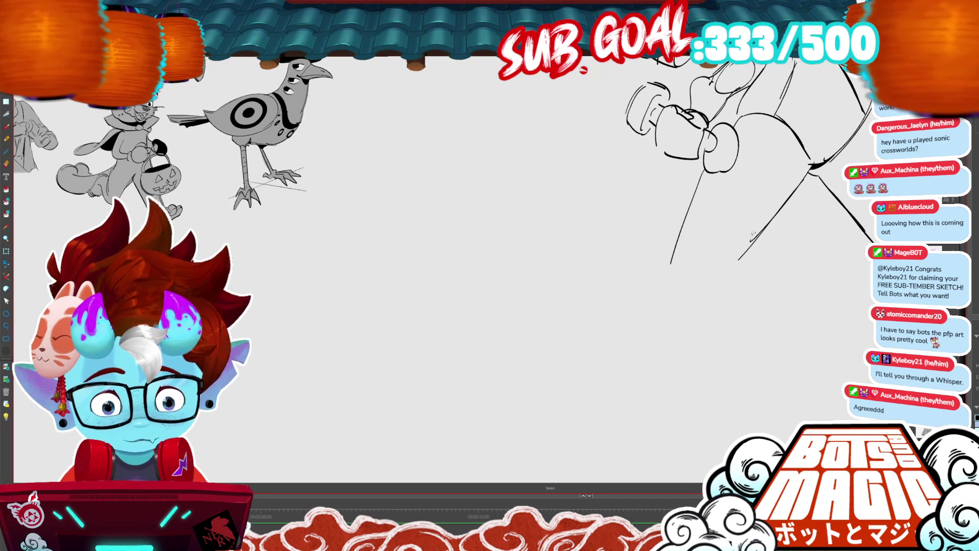
pyautogui.hotkey('ctrl', 'd')
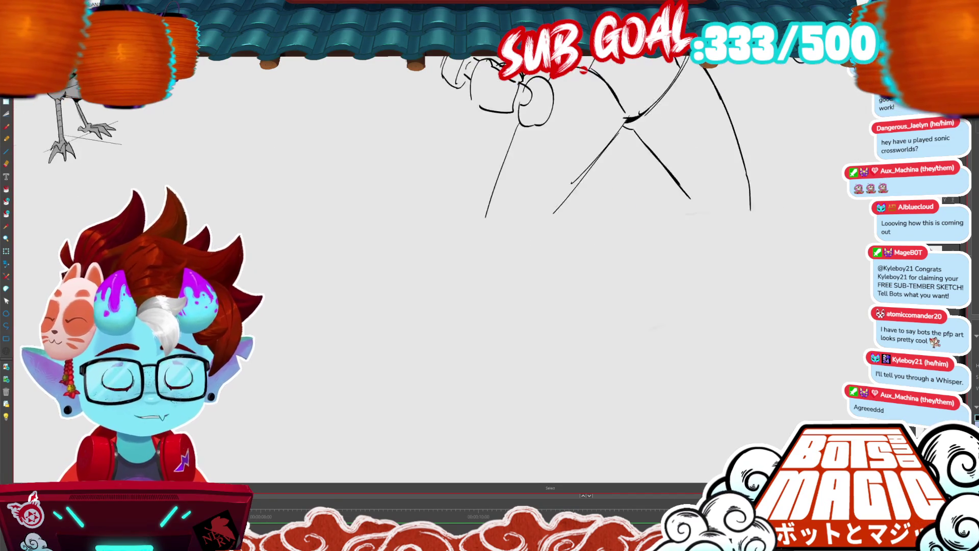
pyautogui.scroll(-2, 471, 192)
pyautogui.scroll(-2, 471, 192)
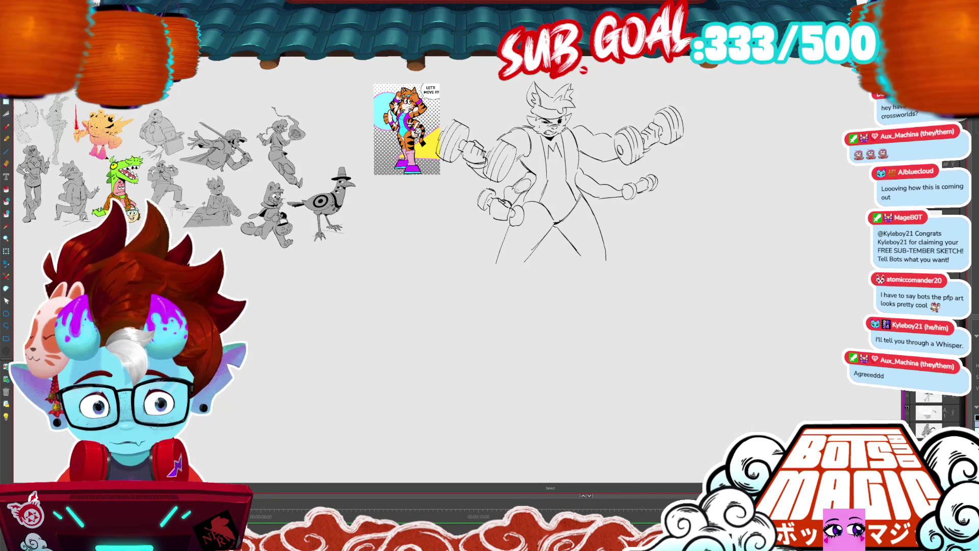
# Draw the tail's line from the hip and its lower edge, then paint black stripes across it.
pyautogui.moveTo(557, 221); pyautogui.dragTo(532, 249)
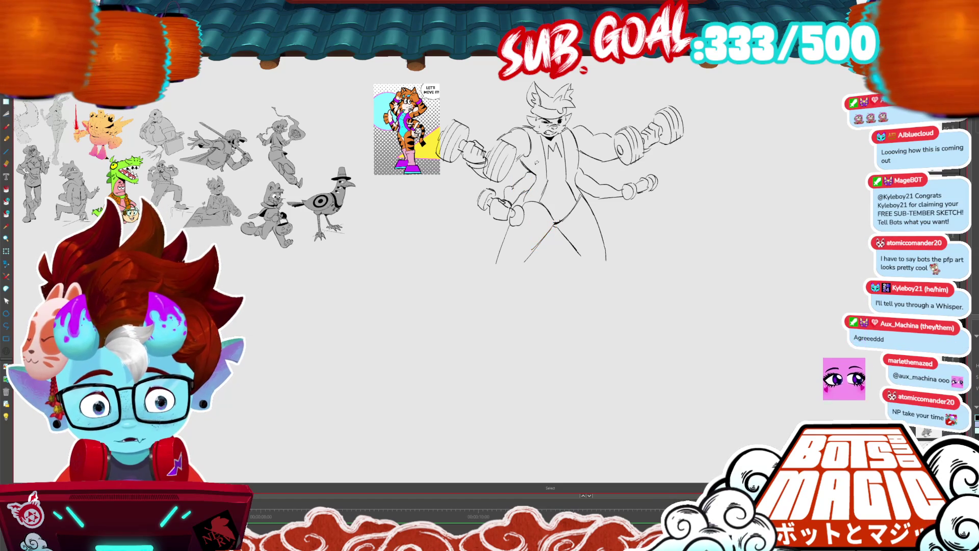
pyautogui.hscroll(-2, 374, 173)
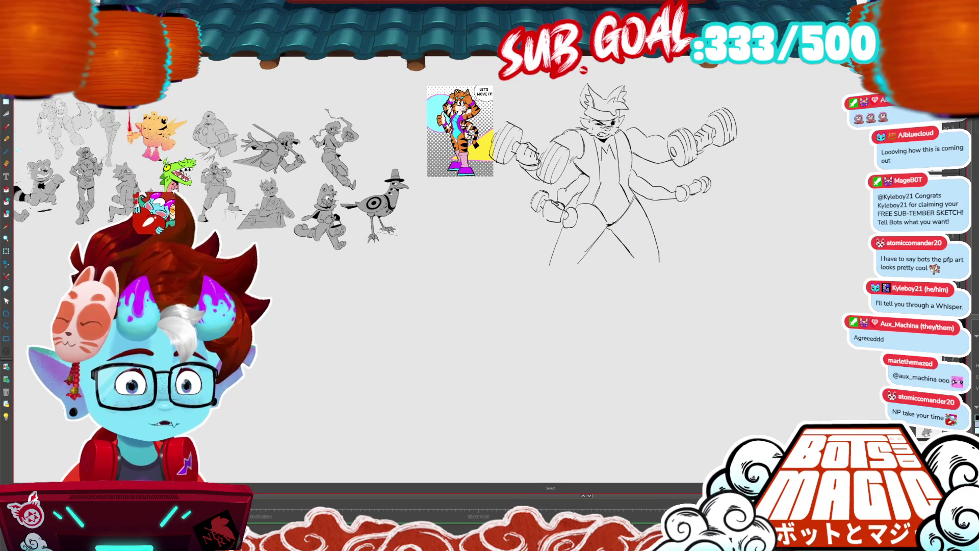
pyautogui.scroll(-2, 375, 173)
pyautogui.scroll(2, 375, 174)
pyautogui.scroll(-2, 374, 174)
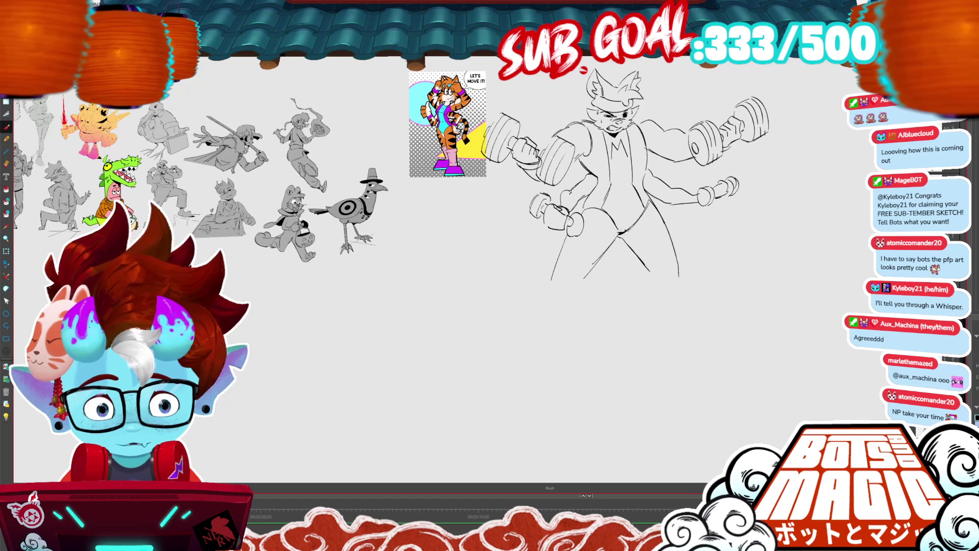
pyautogui.moveTo(603, 252)
pyautogui.mouseDown()
pyautogui.moveTo(639, 261)
pyautogui.moveTo(749, 228)
pyautogui.mouseUp()
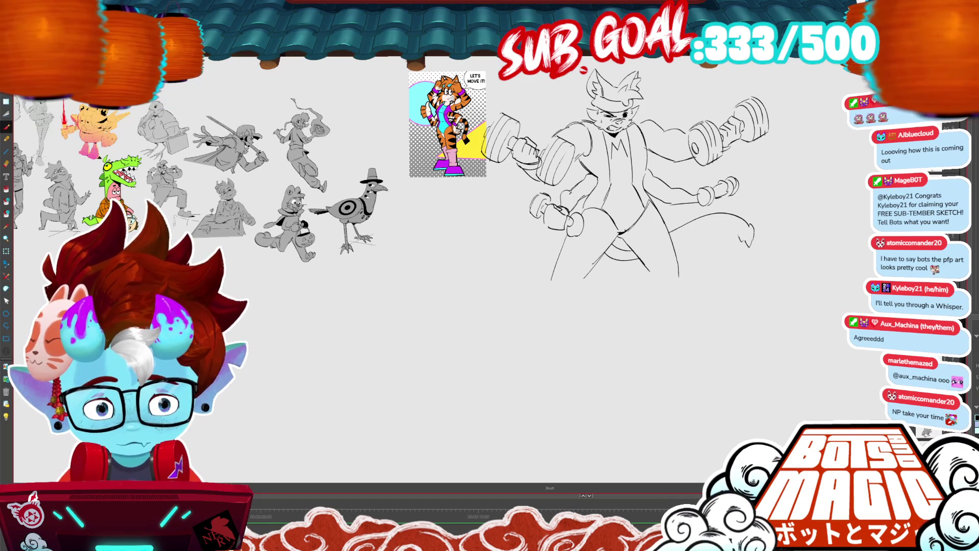
pyautogui.moveTo(734, 225); pyautogui.dragTo(675, 241)
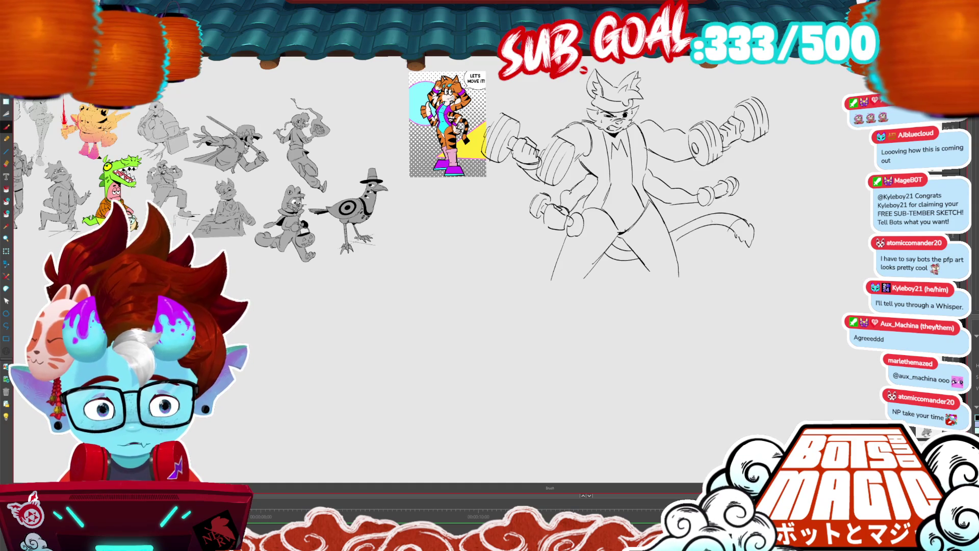
pyautogui.moveTo(704, 217)
pyautogui.mouseDown()
pyautogui.moveTo(724, 221)
pyautogui.moveTo(680, 224)
pyautogui.mouseUp()
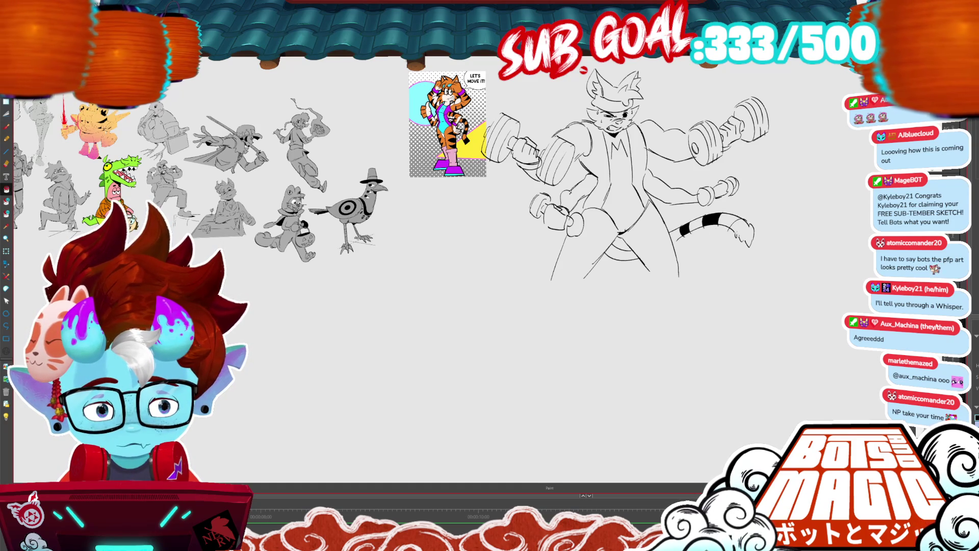
# Switch between the Brush and Paint tools, ending on Brush, and zoom in on the tail.
pyautogui.press('b')
pyautogui.press('g')
pyautogui.press('b')
pyautogui.press('g')
pyautogui.press('b')
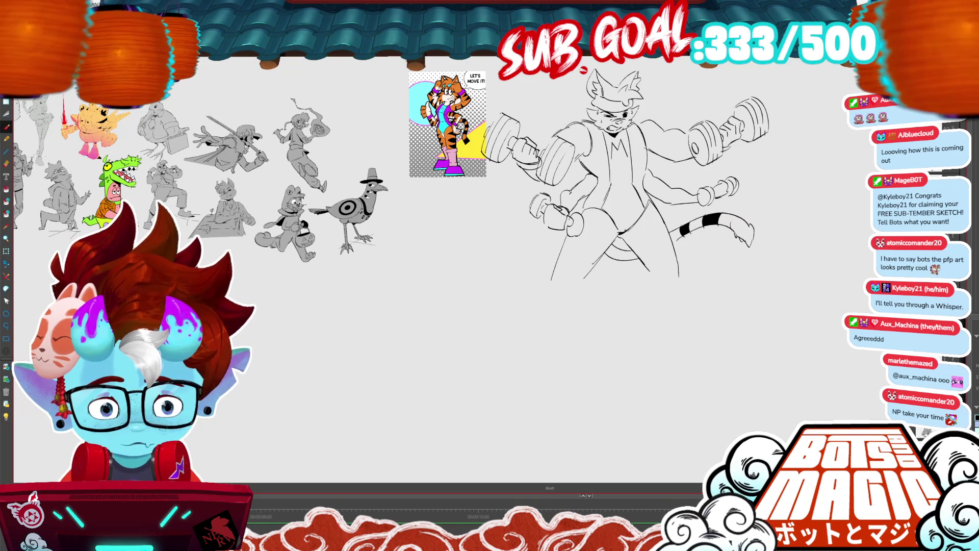
pyautogui.press('g')
pyautogui.press('b')
pyautogui.press('g')
pyautogui.press('b')
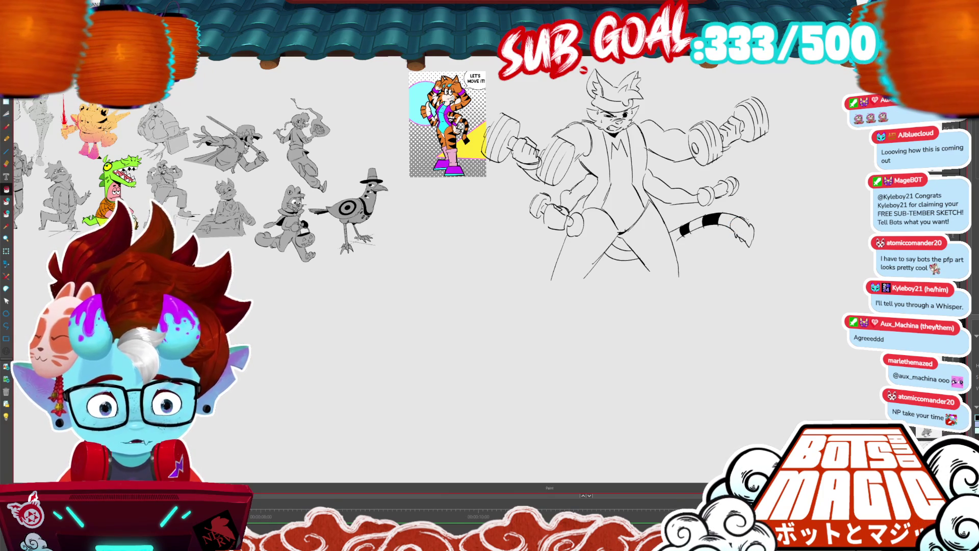
pyautogui.scroll(10, 739, 260)
pyautogui.scroll(2, 510, 229)
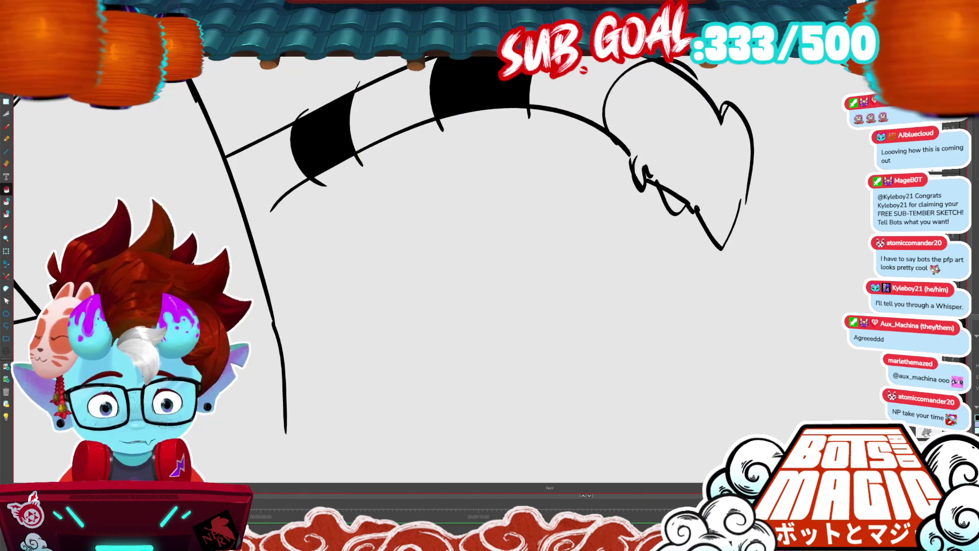
# Fill the tail tip and the small gap below it solid black.
pyautogui.press('b')
pyautogui.hotkey('alt', 'i')
pyautogui.click(701, 197)
pyautogui.click(683, 202)
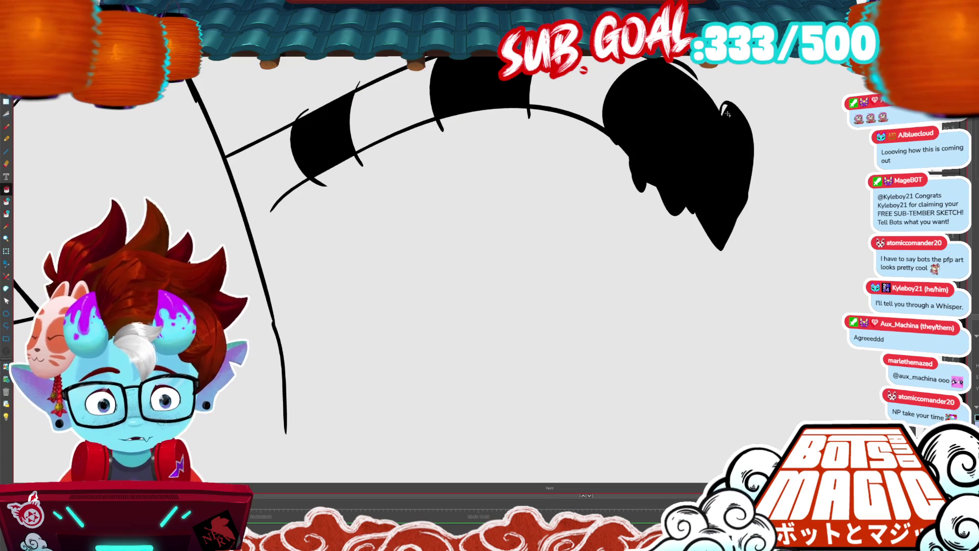
# Extend the tail's lower outline and paint a black stripe on the second segment, then zoom out.
pyautogui.press('p')
pyautogui.scroll(-5, 509, 230)
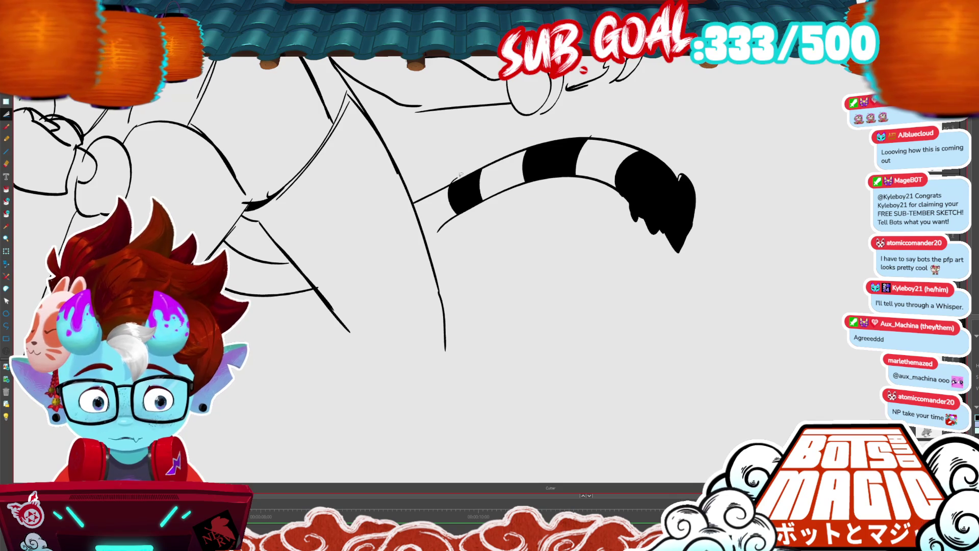
pyautogui.moveTo(453, 160); pyautogui.dragTo(585, 126)
pyautogui.moveTo(574, 193); pyautogui.dragTo(556, 207)
pyautogui.moveTo(412, 231)
pyautogui.mouseDown()
pyautogui.moveTo(425, 239)
pyautogui.moveTo(510, 216)
pyautogui.mouseUp()
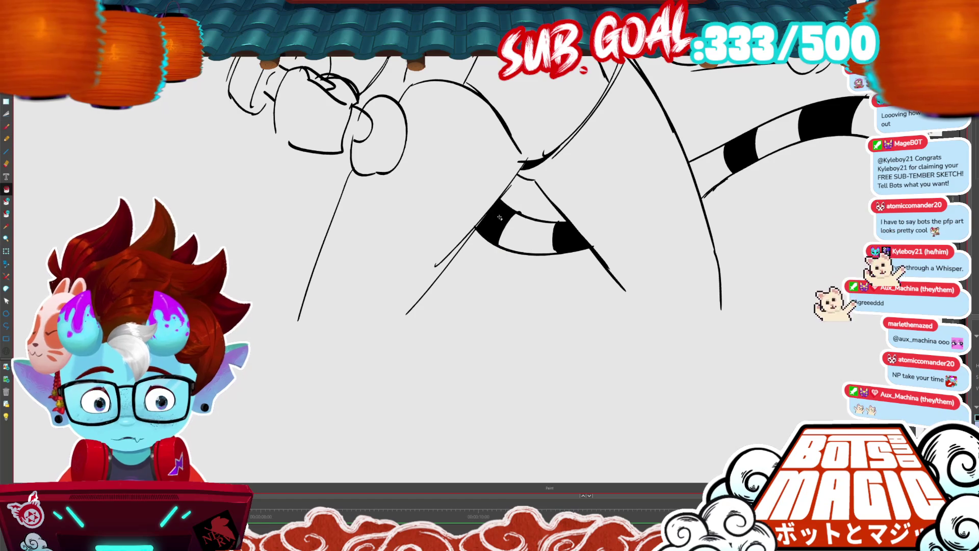
pyautogui.scroll(-3, 511, 216)
pyautogui.scroll(-1, 506, 250)
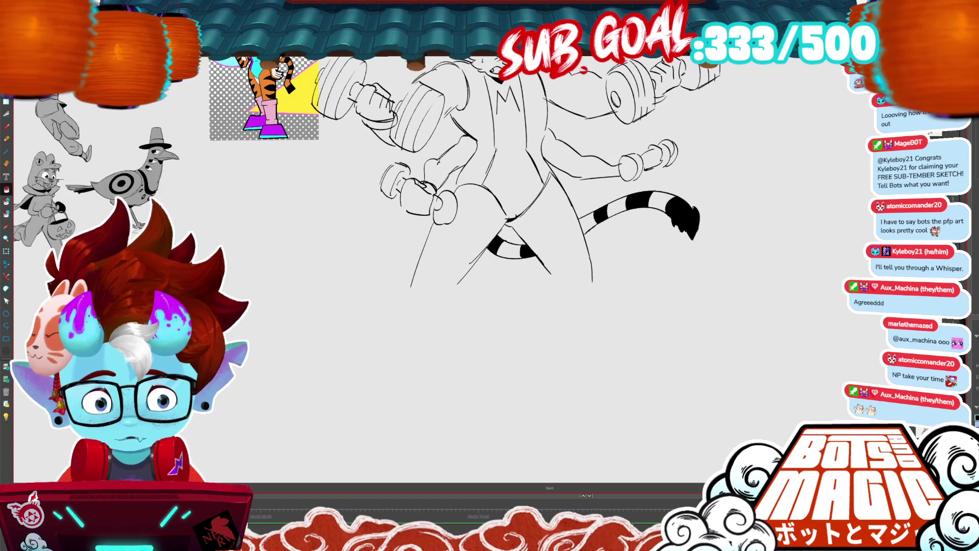
pyautogui.press('b')
pyautogui.scroll(-2, 729, 364)
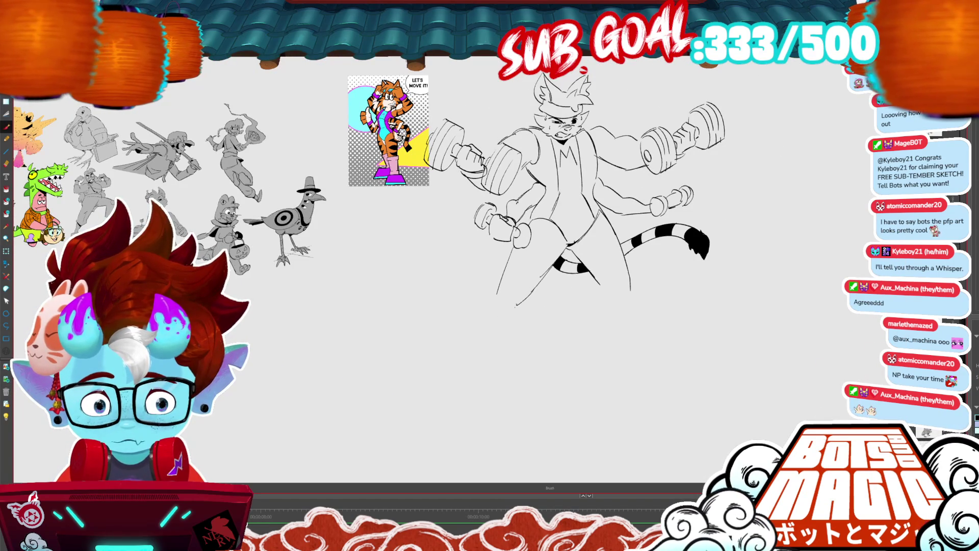
pyautogui.moveTo(599, 300); pyautogui.dragTo(611, 359)
pyautogui.moveTo(635, 281); pyautogui.dragTo(657, 339)
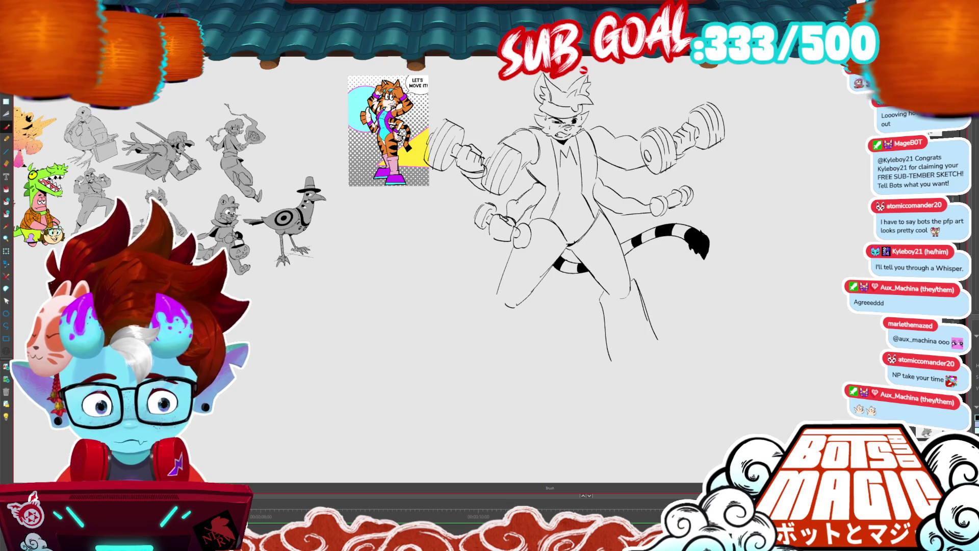
pyautogui.moveTo(561, 254)
pyautogui.mouseDown()
pyautogui.moveTo(680, 238)
pyautogui.moveTo(511, 266)
pyautogui.moveTo(534, 289)
pyautogui.mouseUp()
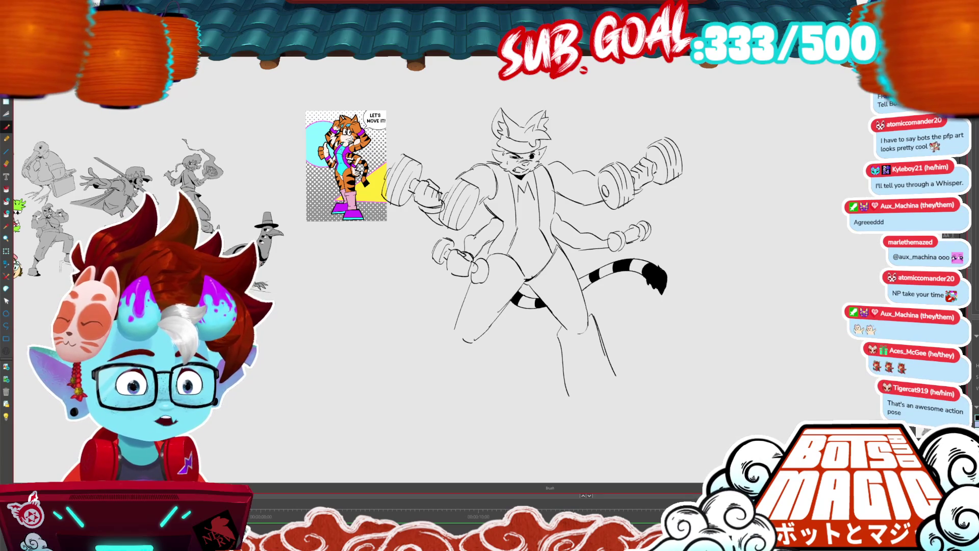
pyautogui.moveTo(533, 289)
pyautogui.mouseDown()
pyautogui.moveTo(561, 200)
pyautogui.moveTo(618, 172)
pyautogui.mouseUp()
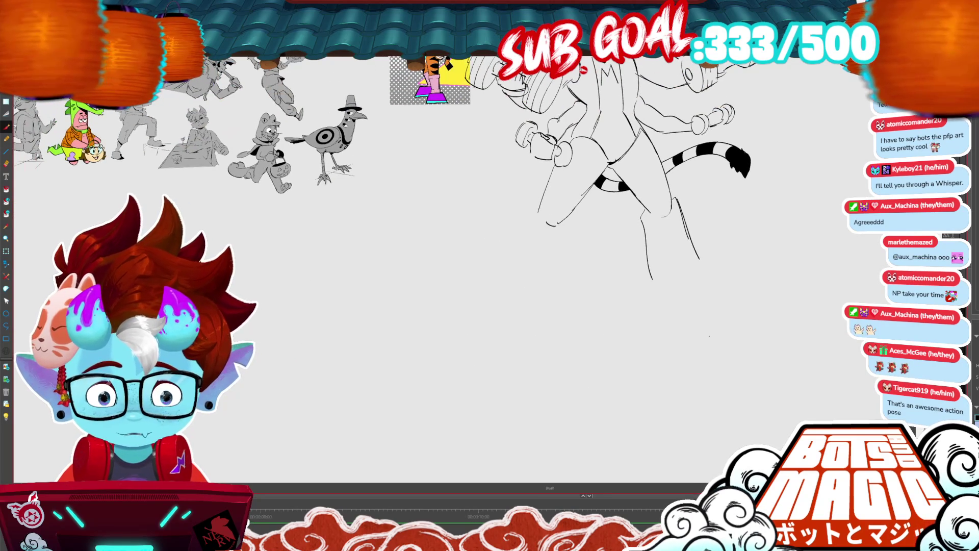
pyautogui.hotkey('ctrl', 'z')
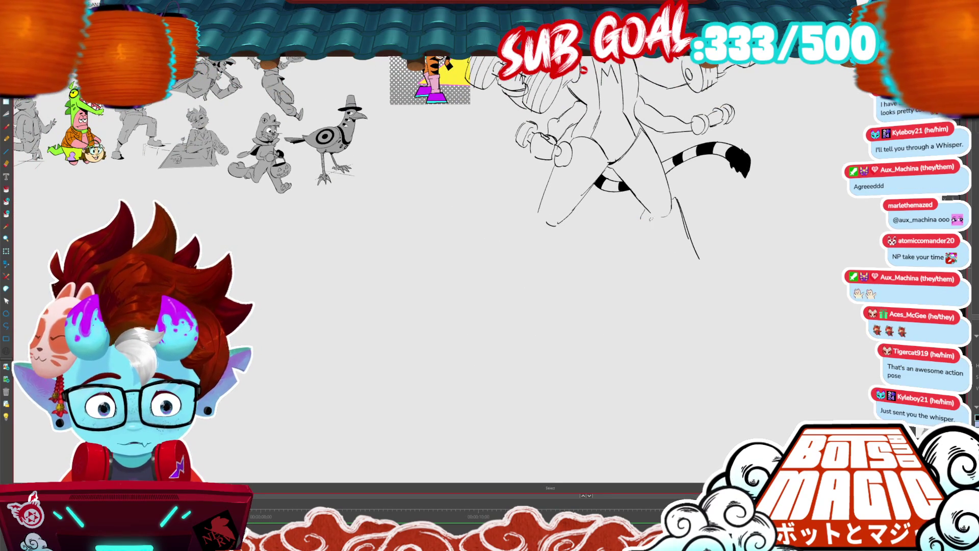
pyautogui.hotkey('ctrl', 'z')
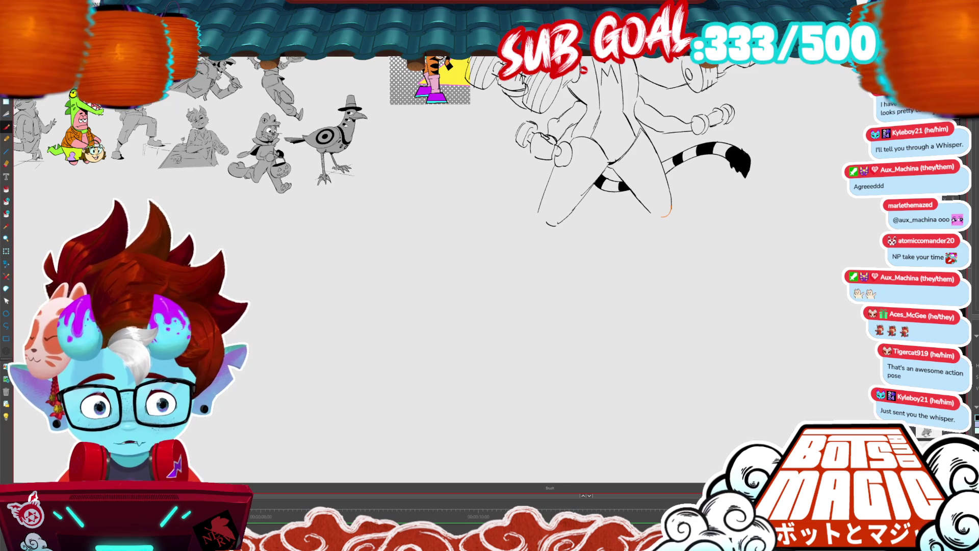
# Draw dark stripe marks near the tail base and lower leg, and fill a leg stripe black.
pyautogui.moveTo(656, 143)
pyautogui.mouseDown()
pyautogui.moveTo(643, 167)
pyautogui.moveTo(655, 190)
pyautogui.mouseUp()
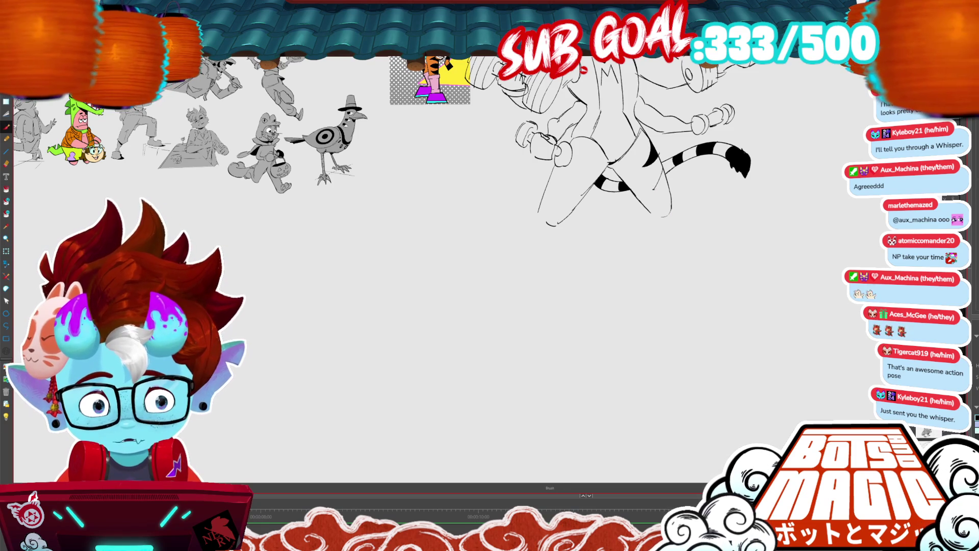
pyautogui.hotkey('alt', 'i')
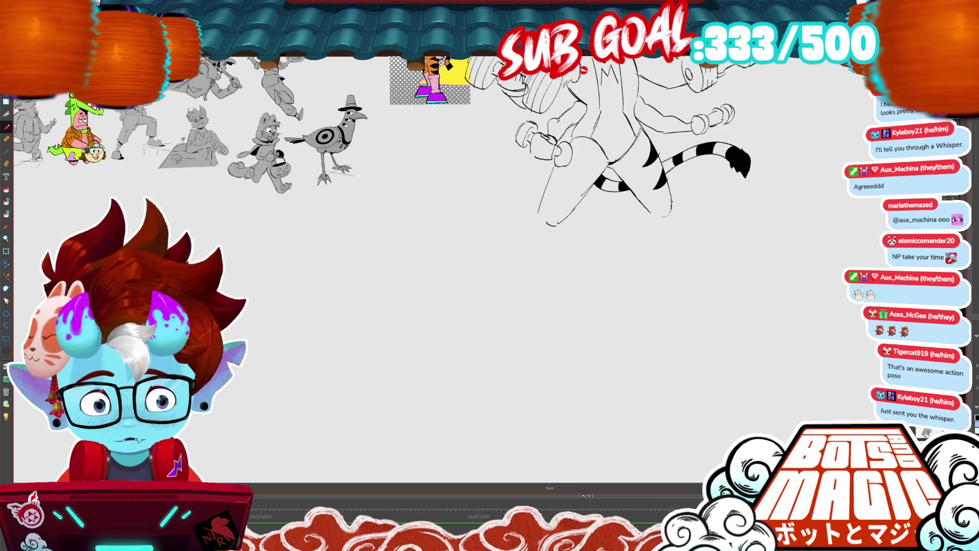
pyautogui.hotkey('alt', 'b')
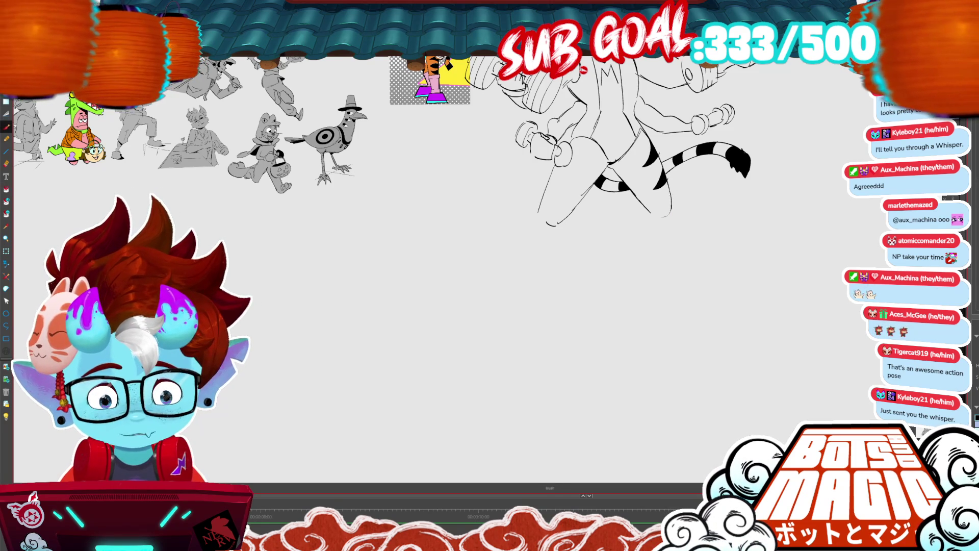
pyautogui.moveTo(672, 194); pyautogui.dragTo(665, 205)
pyautogui.hotkey('alt', 'shift', 'b')
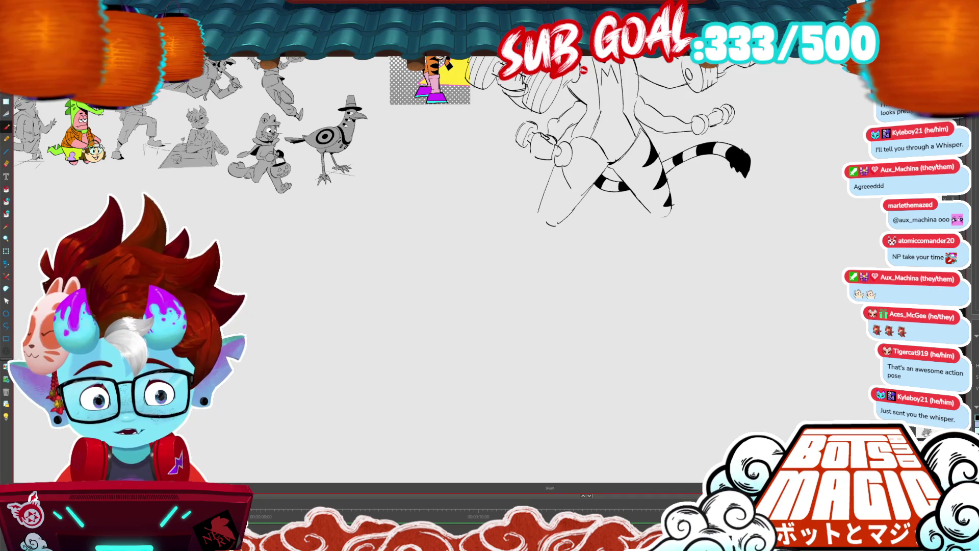
pyautogui.hotkey('alt', 'i')
pyautogui.click(560, 176)
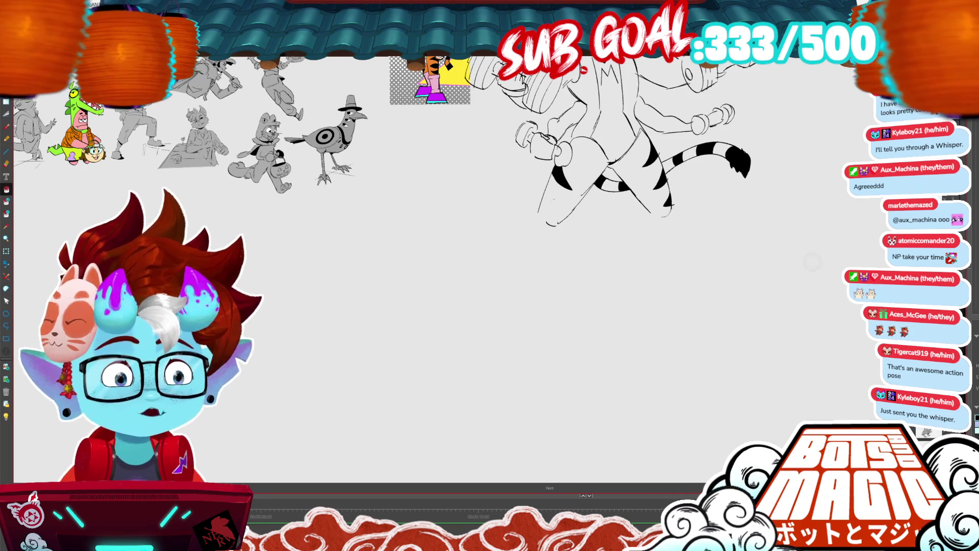
# Fill, add to and thicken more black stripes on the left leg.
pyautogui.press('b')
pyautogui.hotkey('alt', 'i')
pyautogui.click(544, 192)
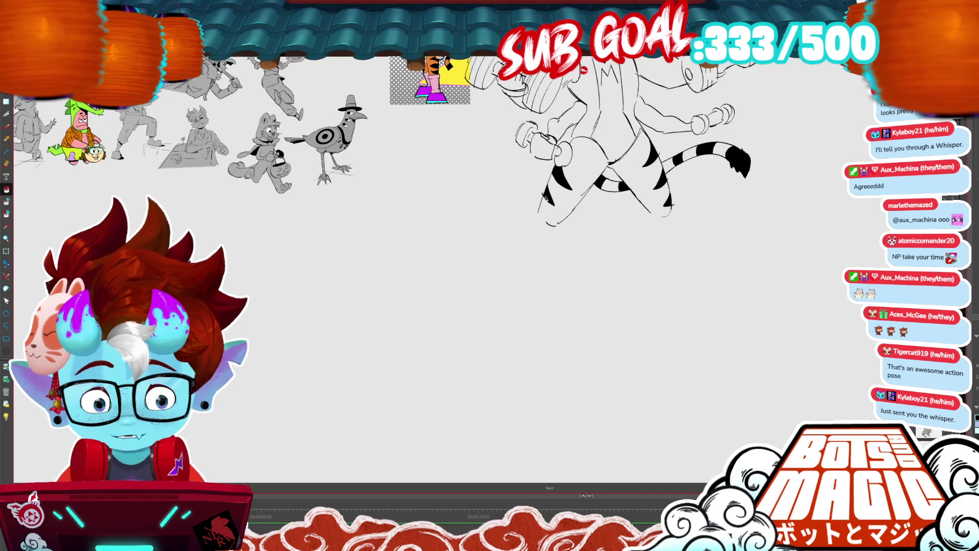
pyautogui.hotkey('alt', 't')
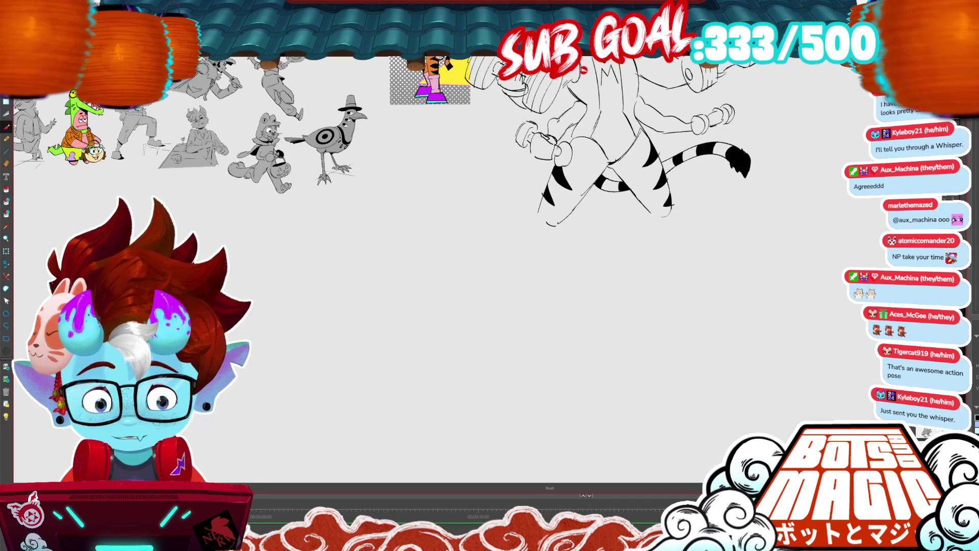
pyautogui.moveTo(548, 208); pyautogui.dragTo(538, 213)
pyautogui.hotkey('alt', 'i')
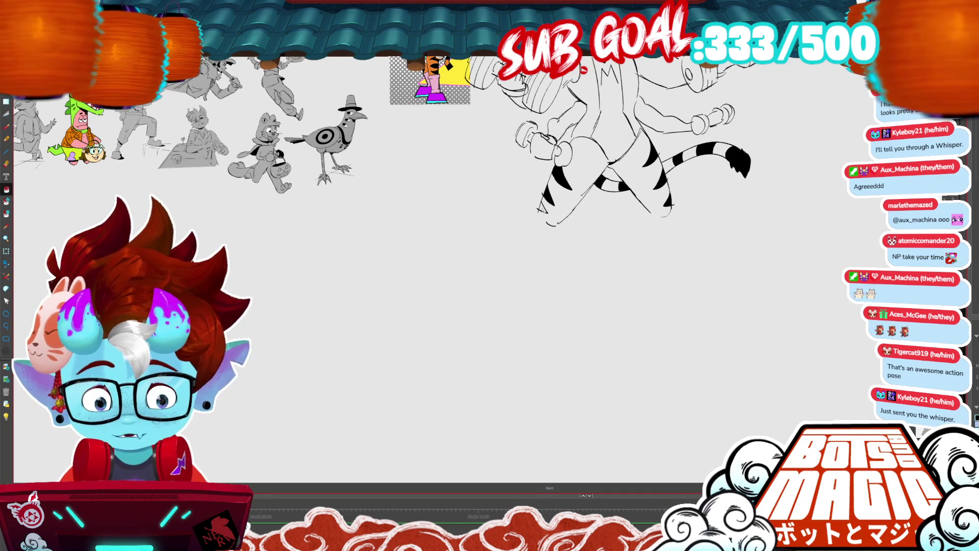
pyautogui.press('s')
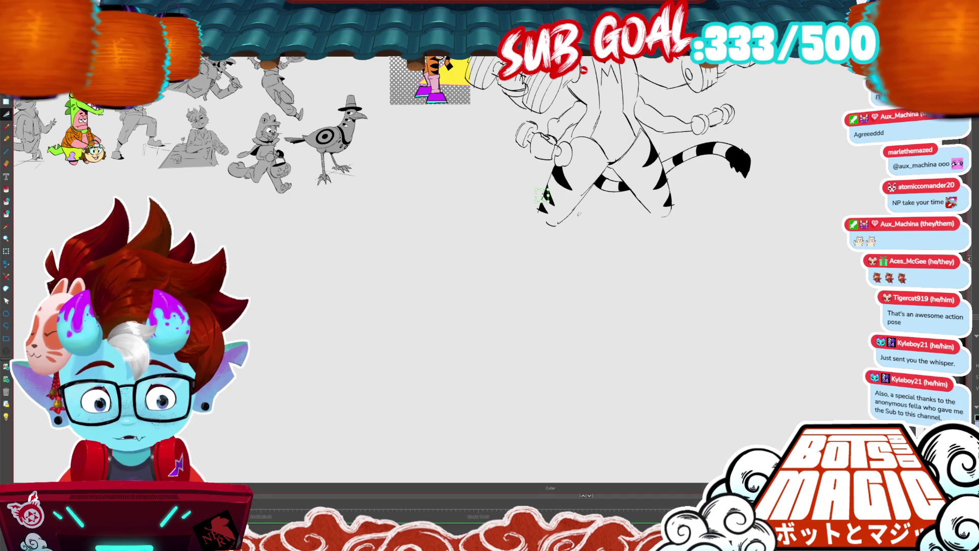
pyautogui.moveTo(540, 202); pyautogui.dragTo(535, 212)
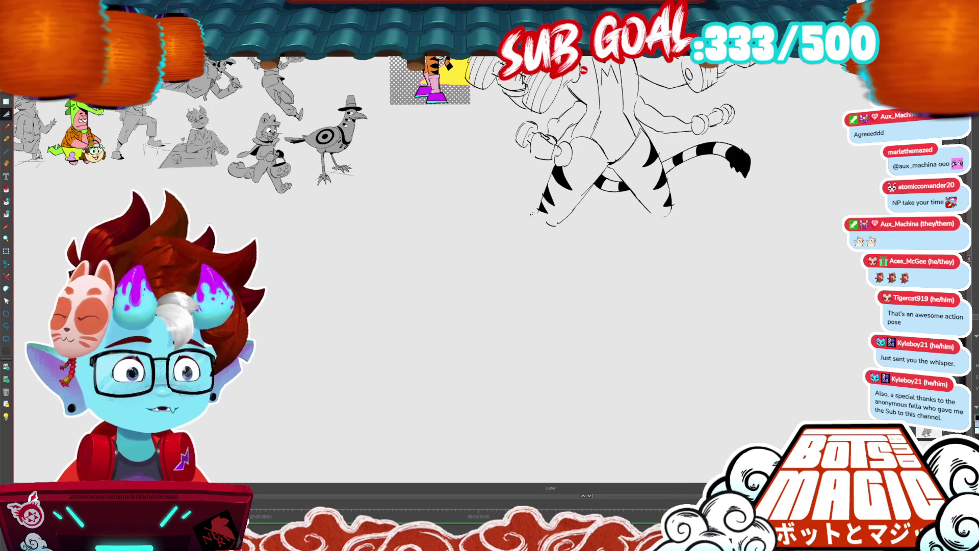
pyautogui.moveTo(532, 213); pyautogui.dragTo(508, 216)
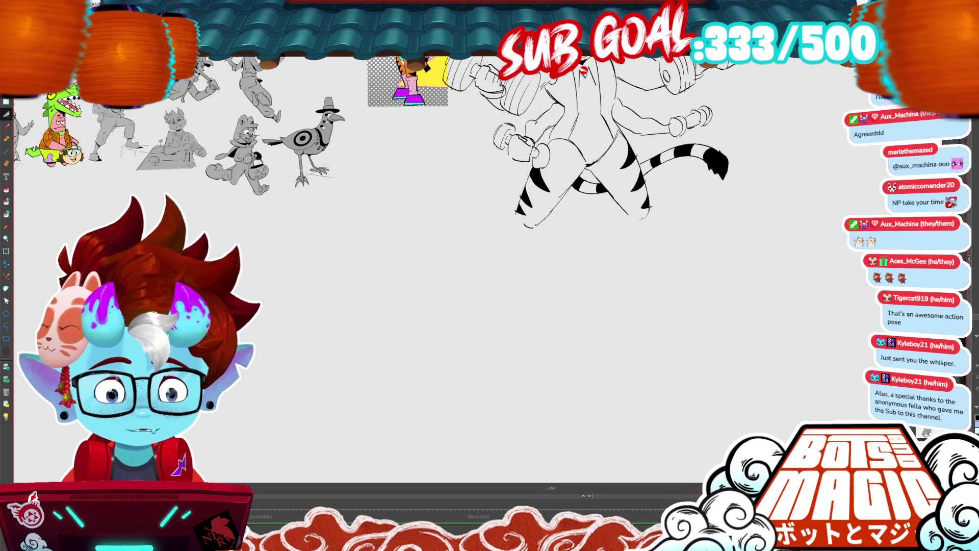
# Select a leg stroke and move its top end up and to the right.
pyautogui.scroll(2, 456, 258)
pyautogui.moveTo(612, 137)
pyautogui.mouseDown()
pyautogui.moveTo(584, 179)
pyautogui.moveTo(592, 155)
pyautogui.mouseUp()
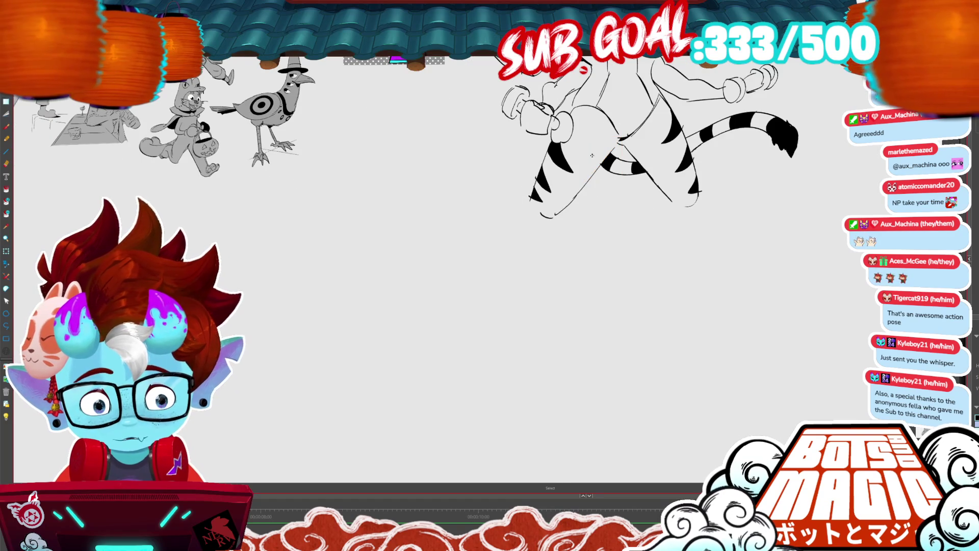
pyautogui.click(597, 173)
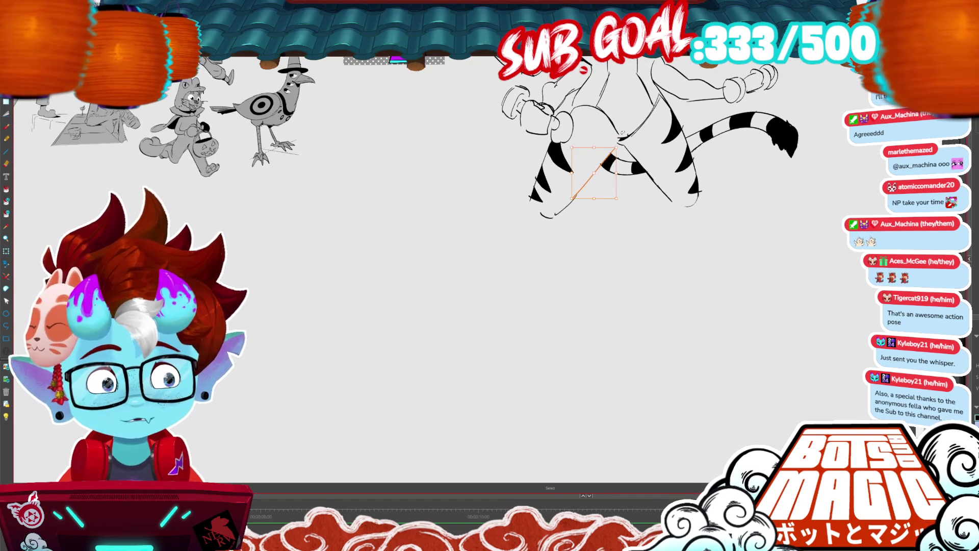
pyautogui.moveTo(623, 133); pyautogui.dragTo(621, 131)
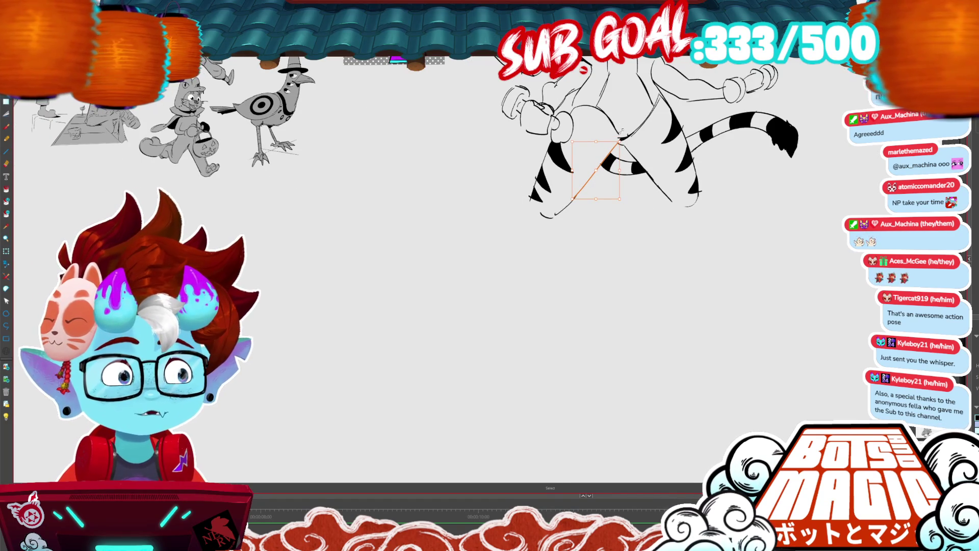
pyautogui.moveTo(621, 132); pyautogui.dragTo(506, 306)
# Extend the right leg downward with two brush lines.
pyautogui.hotkey('alt', 'b')
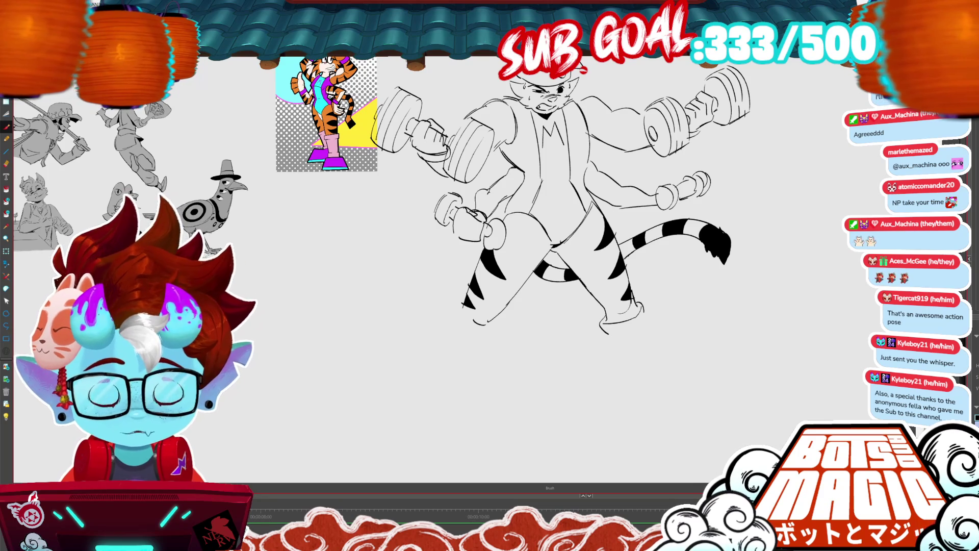
pyautogui.moveTo(717, 285); pyautogui.dragTo(741, 206)
pyautogui.moveTo(666, 231)
pyautogui.mouseDown()
pyautogui.moveTo(678, 274)
pyautogui.moveTo(638, 296)
pyautogui.mouseUp()
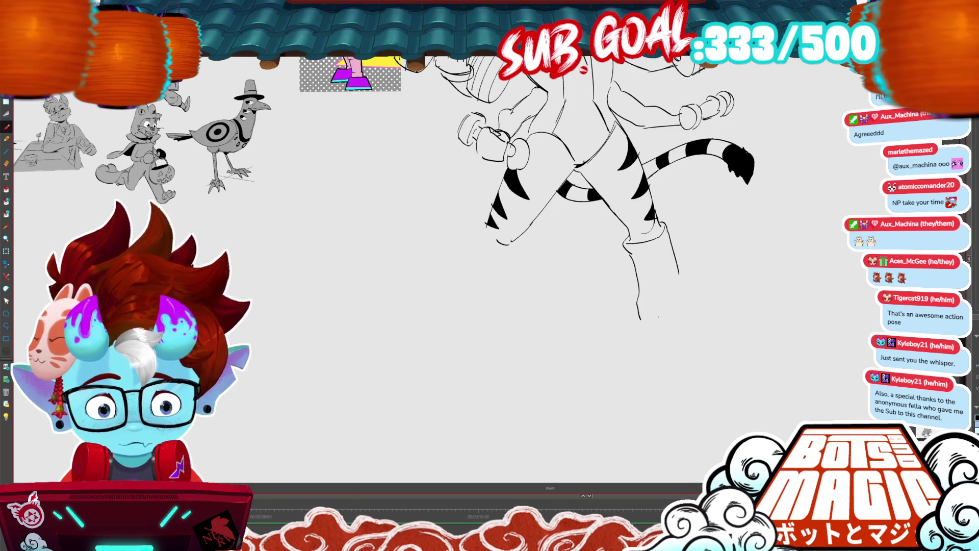
# Draw the toe curve and sole of a boot under the right leg.
pyautogui.press('m')
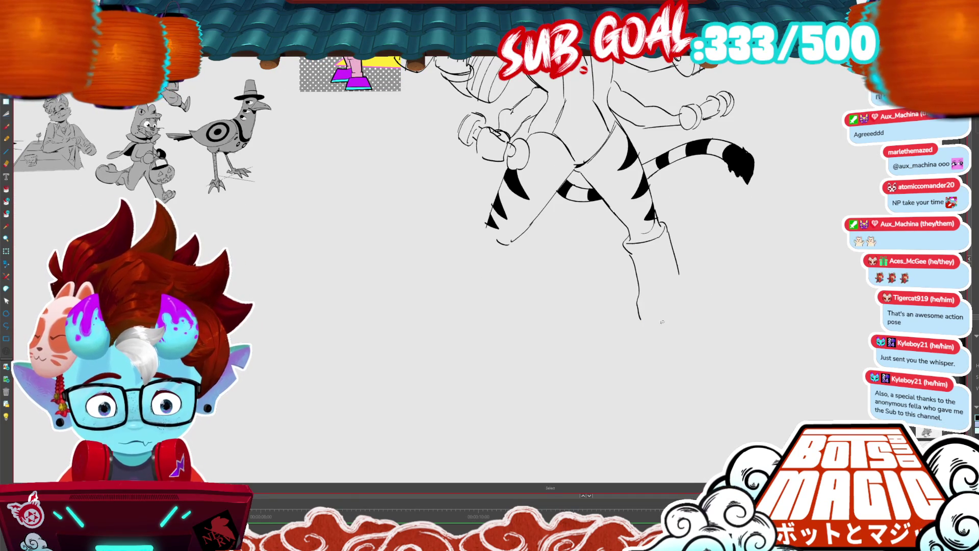
pyautogui.moveTo(674, 295)
pyautogui.mouseDown()
pyautogui.moveTo(713, 317)
pyautogui.moveTo(656, 321)
pyautogui.mouseUp()
pyautogui.moveTo(678, 274)
pyautogui.mouseDown()
pyautogui.moveTo(693, 295)
pyautogui.moveTo(649, 310)
pyautogui.moveTo(677, 291)
pyautogui.mouseUp()
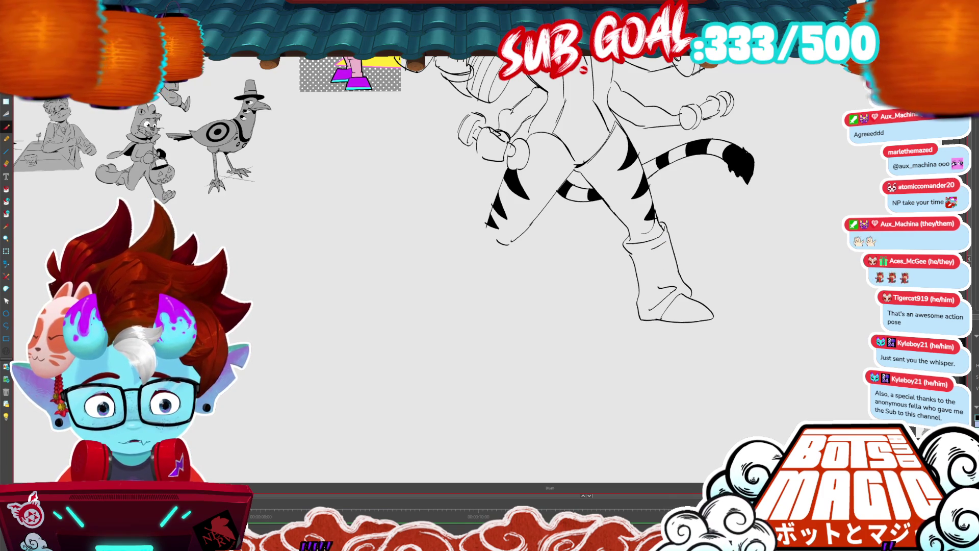
# Zoom out to review the sketches, return to the tiger and select the new boot.
pyautogui.hotkey('ctrl', '-')
pyautogui.hotkey('ctrl', '-')
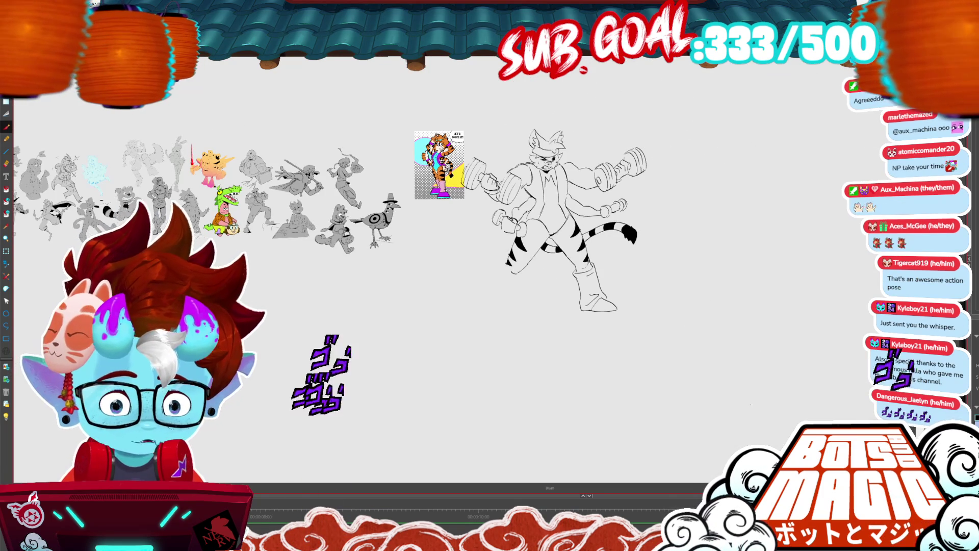
pyautogui.hotkey('ctrl', '+')
pyautogui.moveTo(510, 255); pyautogui.dragTo(453, 323)
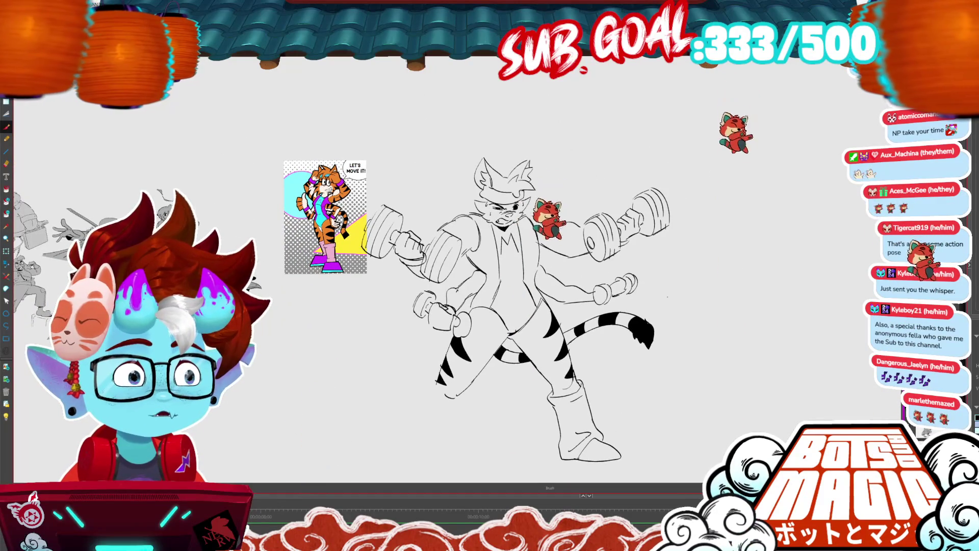
pyautogui.moveTo(510, 255)
pyautogui.mouseDown()
pyautogui.moveTo(630, 146)
pyautogui.moveTo(627, 118)
pyautogui.mouseUp()
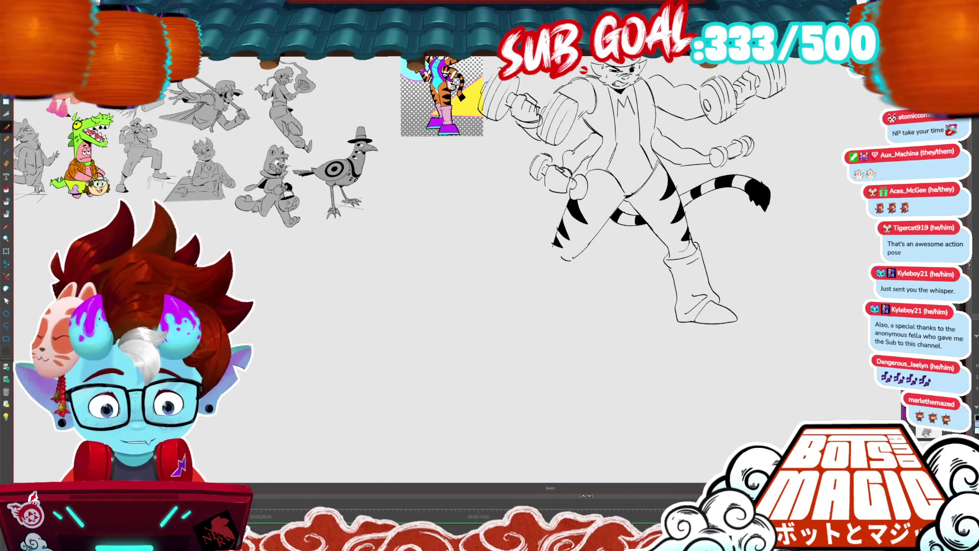
pyautogui.click(719, 327)
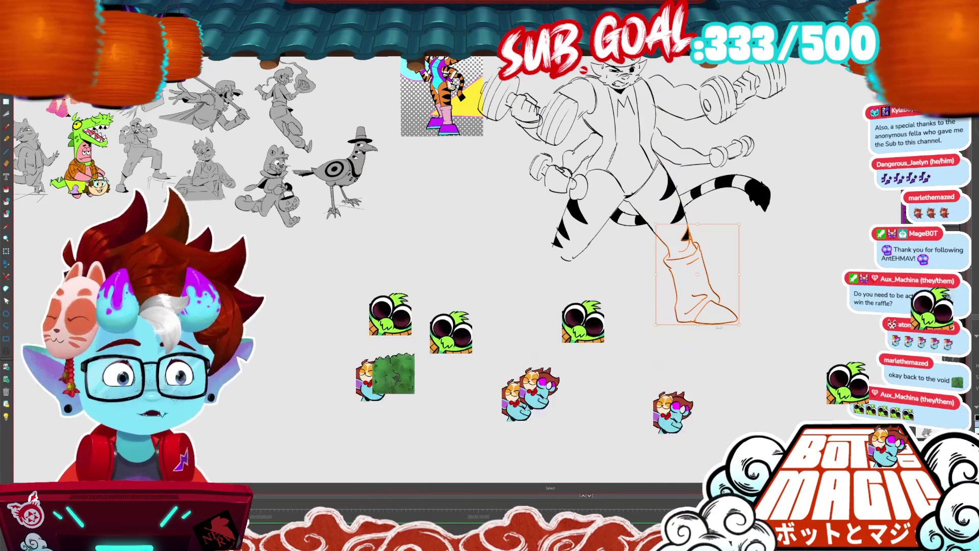
# Undo a stray stroke beside the boot and select the boot outline.
pyautogui.moveTo(777, 270); pyautogui.dragTo(739, 338)
pyautogui.hotkey('ctrl', 'z')
pyautogui.press('Return')
pyautogui.click(672, 300)
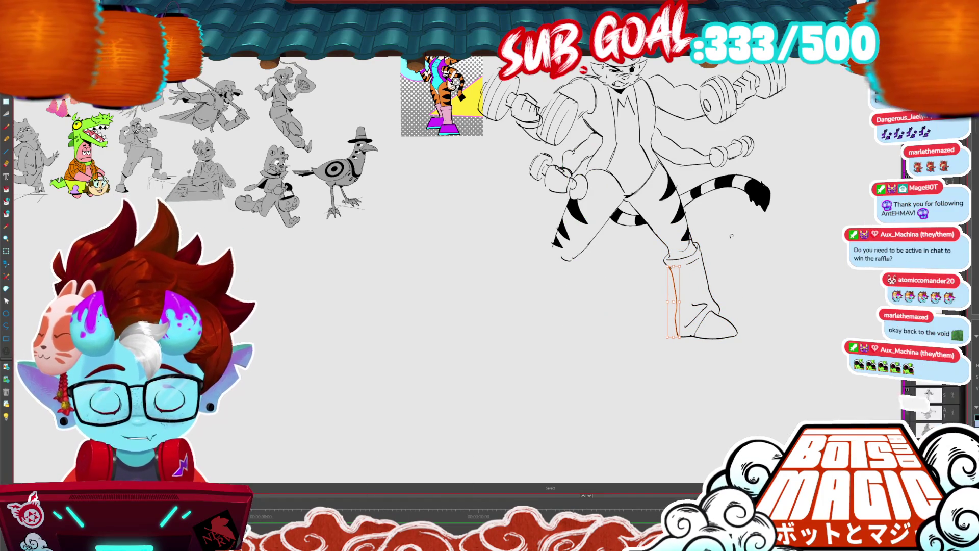
pyautogui.scroll(2, 731, 235)
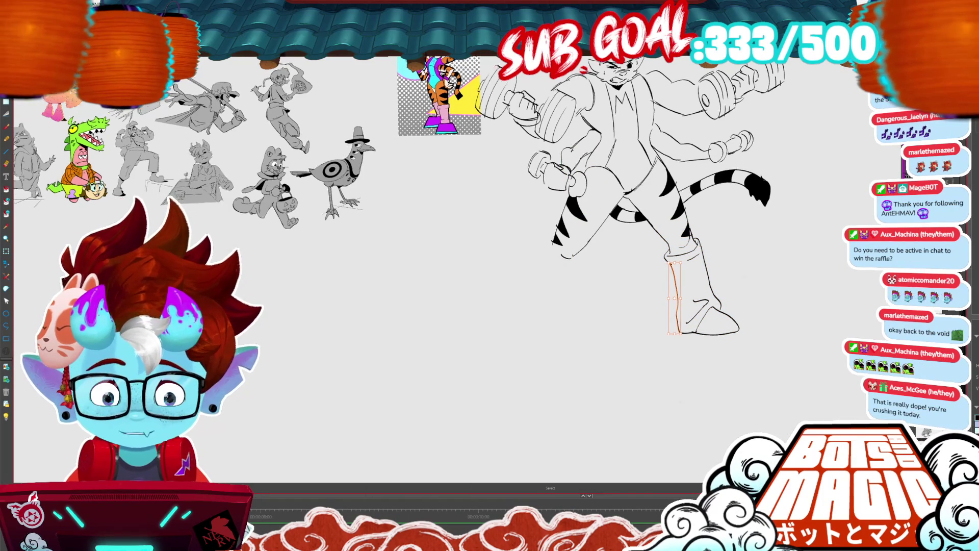
# Draw new lower-leg lines and a vertical line below the left leg.
pyautogui.press('b')
pyautogui.moveTo(562, 215); pyautogui.dragTo(555, 244)
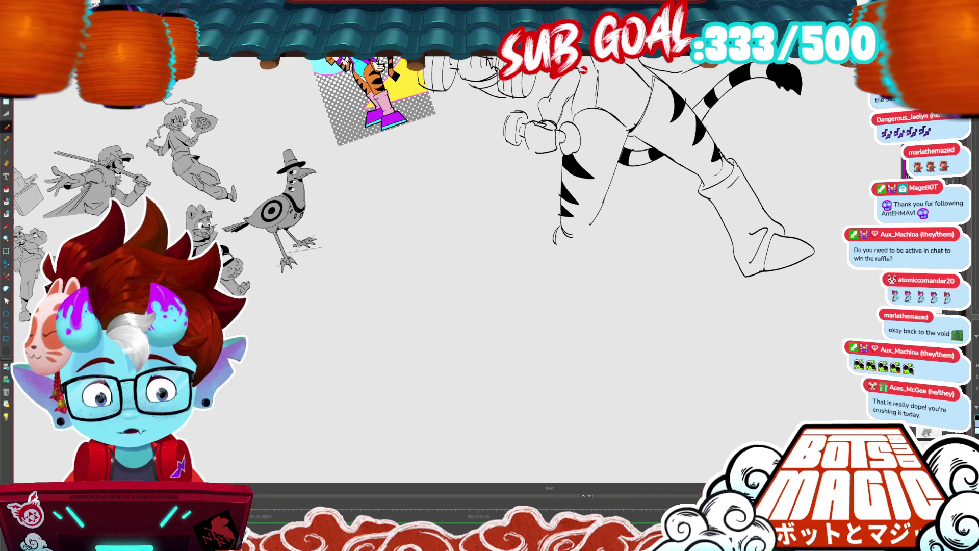
pyautogui.moveTo(586, 232)
pyautogui.mouseDown()
pyautogui.moveTo(560, 241)
pyautogui.moveTo(603, 245)
pyautogui.mouseUp()
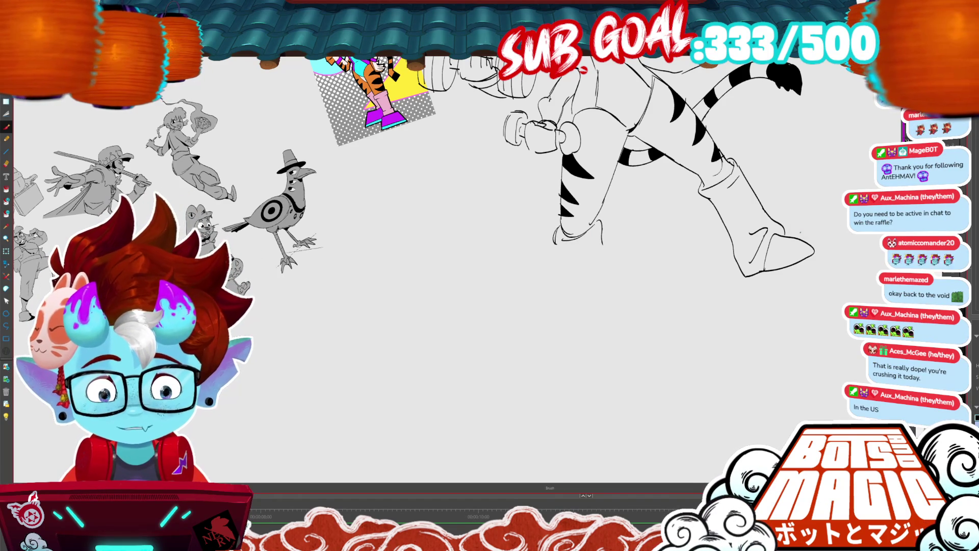
pyautogui.moveTo(553, 242); pyautogui.dragTo(561, 314)
# Select and deselect the new leg strokes, add another vertical leg line, then zoom out.
pyautogui.hotkey('alt', 's')
pyautogui.moveTo(627, 134)
pyautogui.mouseDown()
pyautogui.moveTo(560, 343)
pyautogui.moveTo(648, 314)
pyautogui.mouseUp()
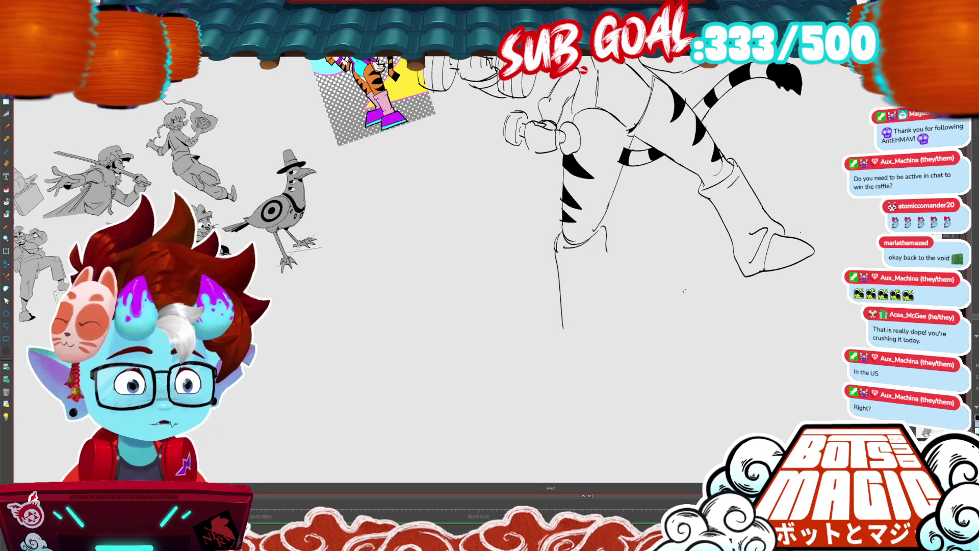
pyautogui.press('Return')
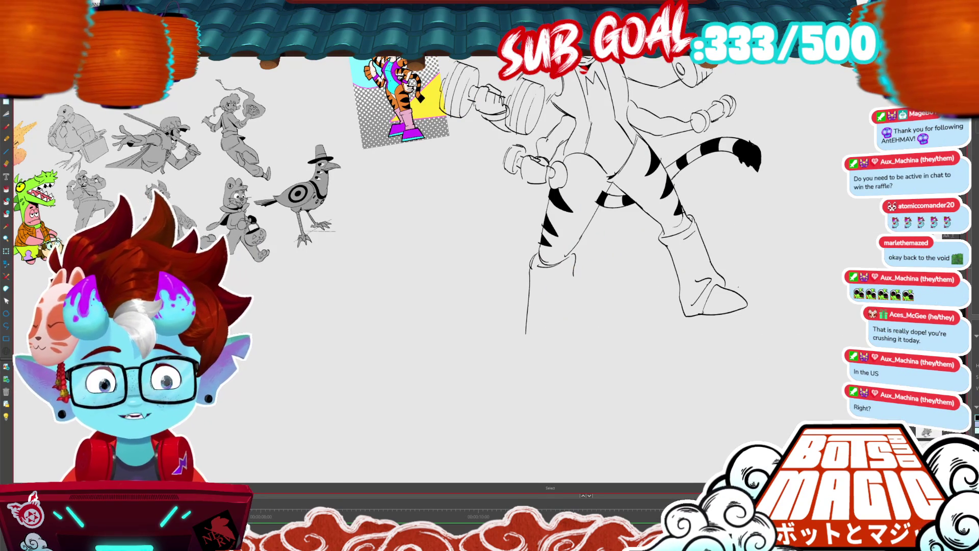
pyautogui.press('b')
pyautogui.moveTo(574, 278)
pyautogui.mouseDown()
pyautogui.moveTo(576, 338)
pyautogui.moveTo(567, 354)
pyautogui.moveTo(531, 371)
pyautogui.moveTo(528, 351)
pyautogui.moveTo(563, 318)
pyautogui.mouseUp()
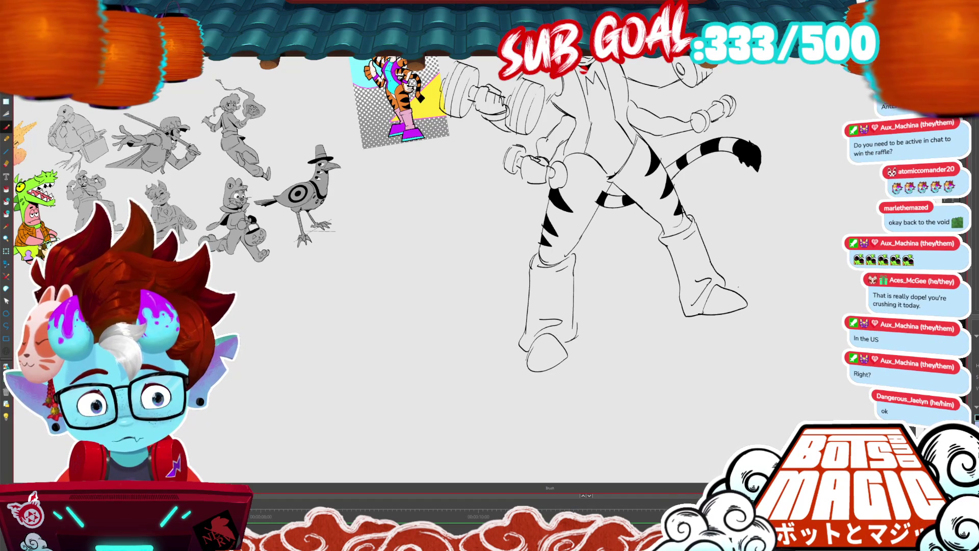
pyautogui.hotkey('ctrl', '-')
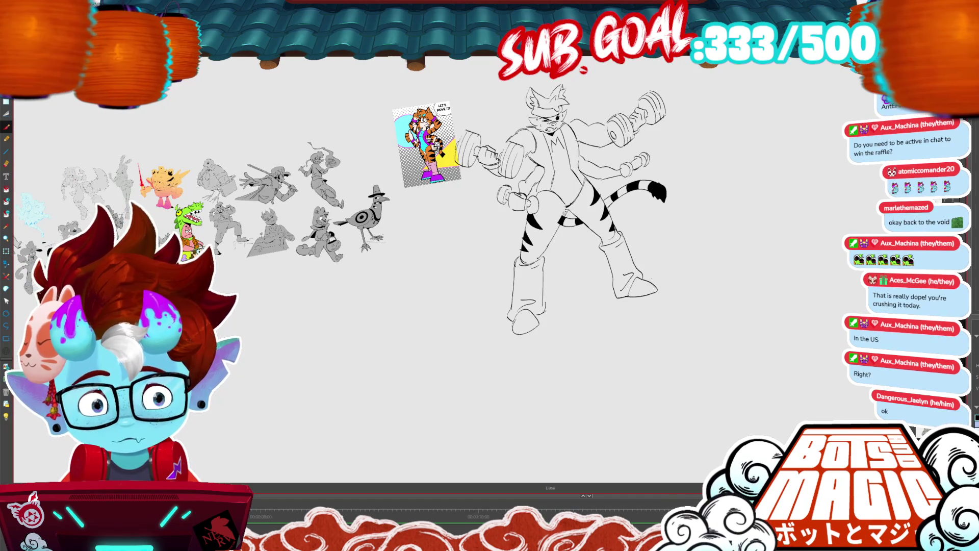
# Nudge the right lower leg and boot up-left, then select and release the left leg and boot.
pyautogui.moveTo(663, 271)
pyautogui.mouseDown()
pyautogui.moveTo(638, 308)
pyautogui.moveTo(591, 240)
pyautogui.moveTo(617, 259)
pyautogui.mouseUp()
pyautogui.moveTo(552, 326)
pyautogui.mouseDown()
pyautogui.moveTo(562, 323)
pyautogui.moveTo(540, 332)
pyautogui.moveTo(604, 295)
pyautogui.moveTo(616, 315)
pyautogui.moveTo(638, 297)
pyautogui.mouseUp()
pyautogui.hotkey('ctrl', 'd')
pyautogui.press('b')
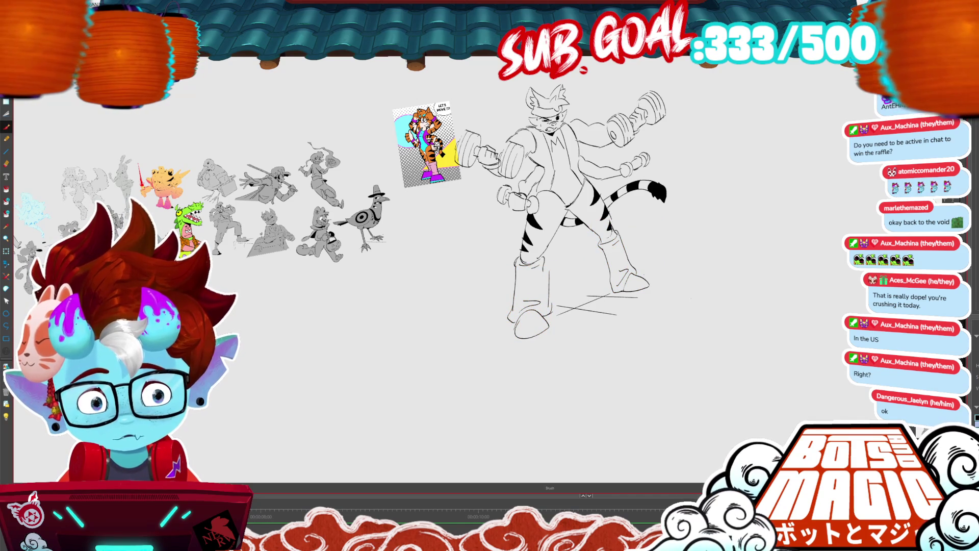
pyautogui.moveTo(729, 333); pyautogui.dragTo(693, 379)
# Delete the tiger reference image and bring up the Auto-Matte settings.
pyautogui.click(390, 191)
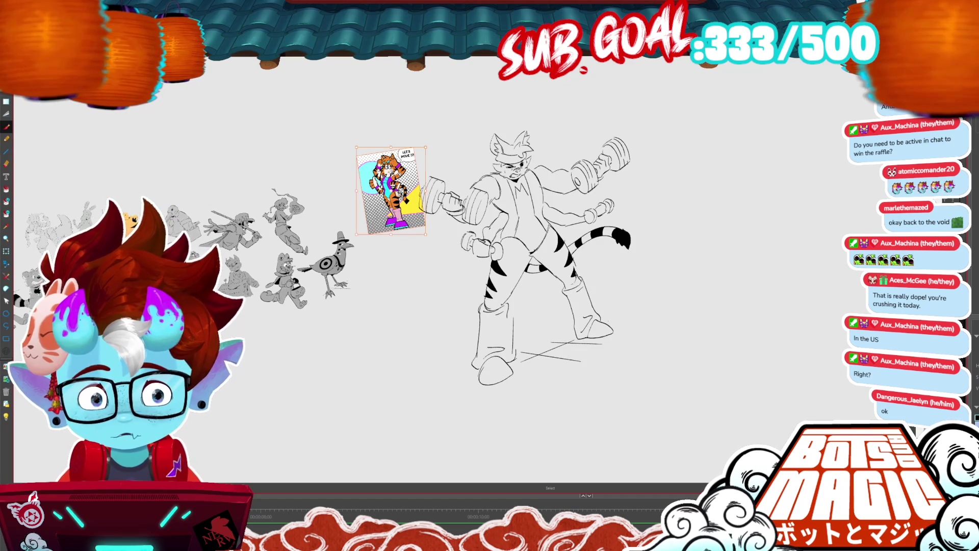
pyautogui.press('Delete')
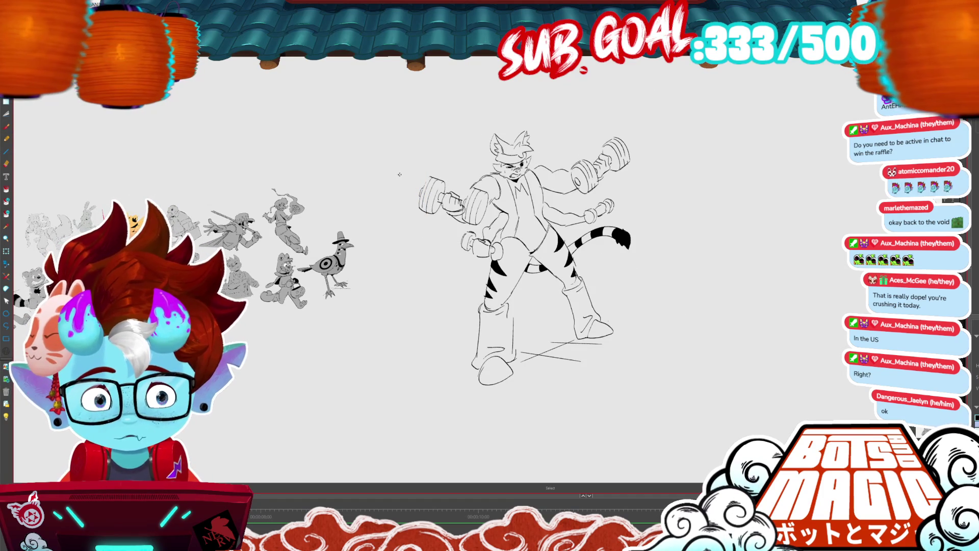
pyautogui.hotkey('ctrl', 'shift', 'm')
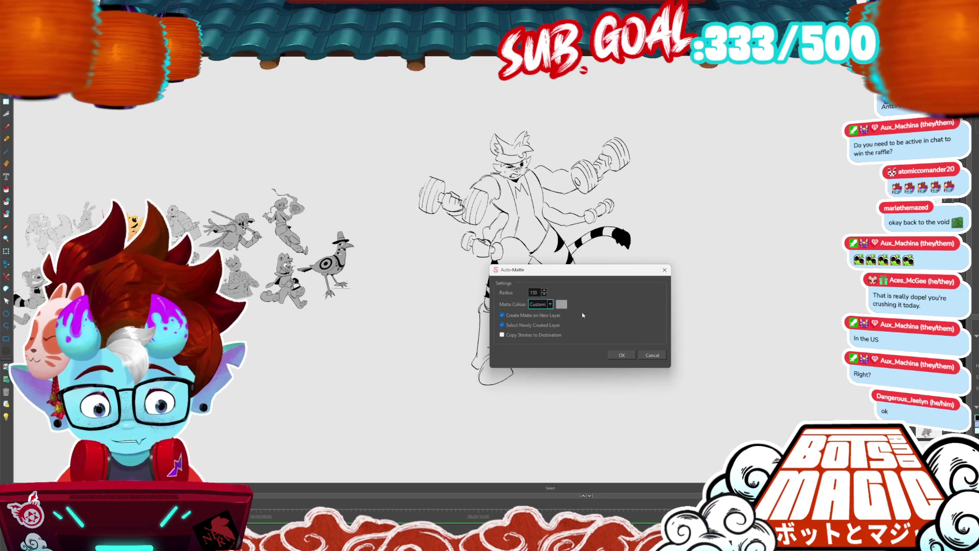
# Apply the auto-matte to fill the tiger grey, then paint the white boot area grey.
pyautogui.click(621, 354)
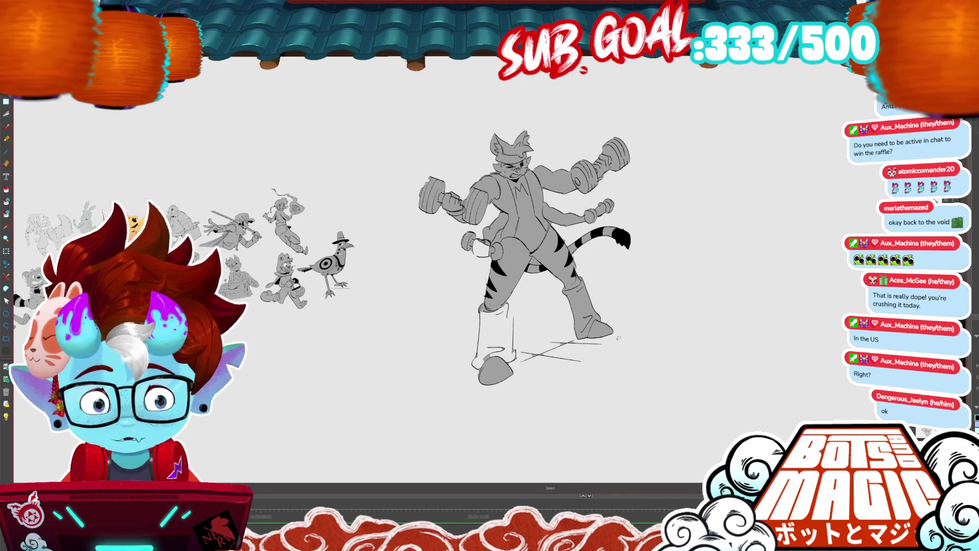
pyautogui.press('i')
pyautogui.scroll(5, 520, 248)
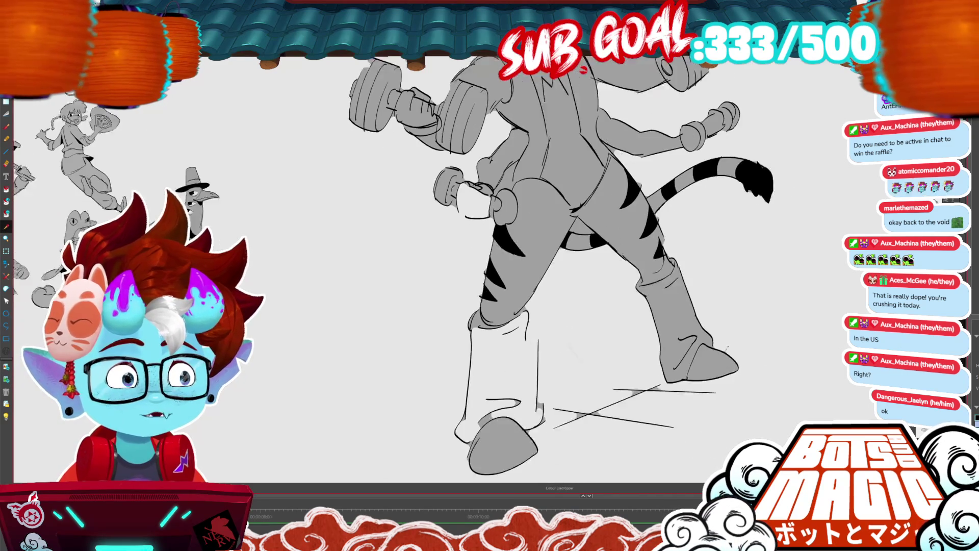
pyautogui.hotkey('alt', 'b')
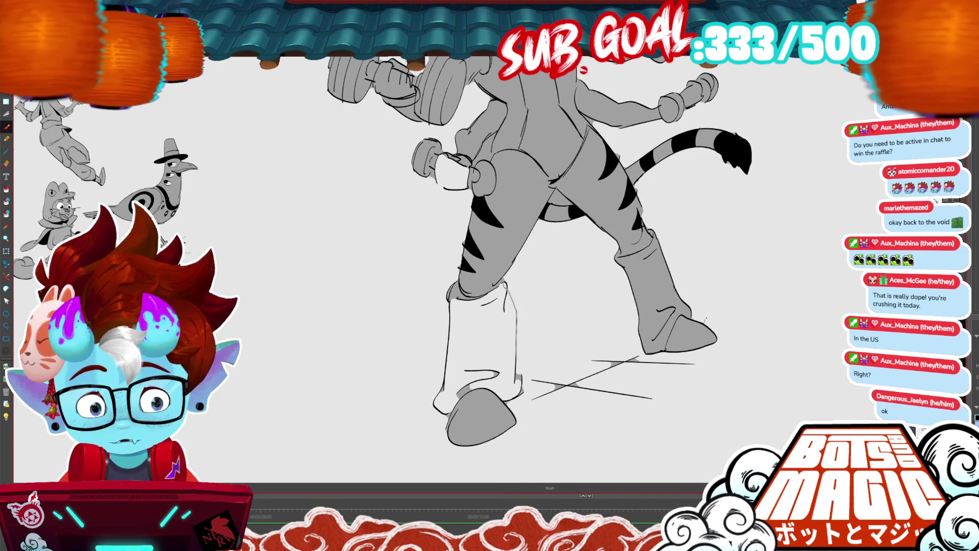
pyautogui.hotkey('alt', 'i')
pyautogui.click(510, 369)
# Add short strokes at the knee and boot edge using colour sampled from the leg.
pyautogui.hotkey('alt', 'b')
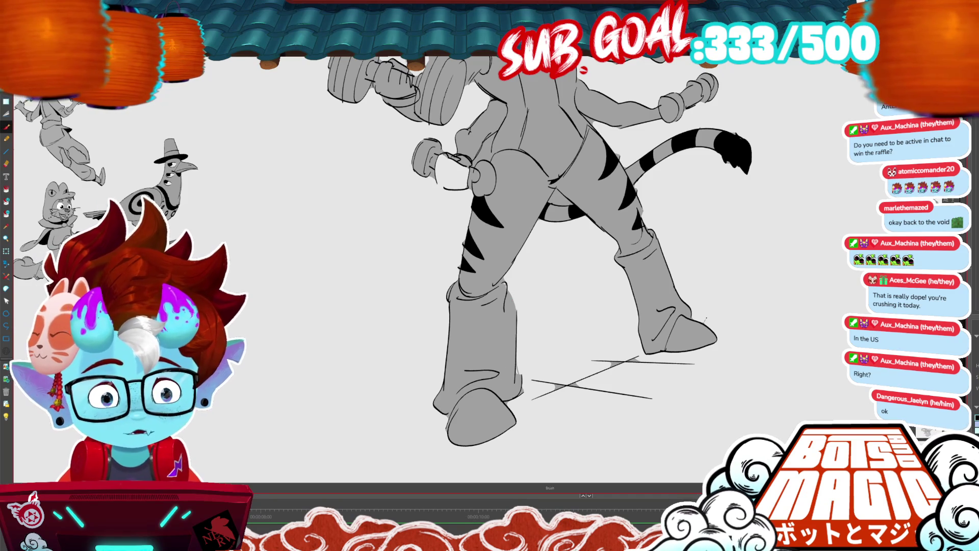
pyautogui.press('alt')
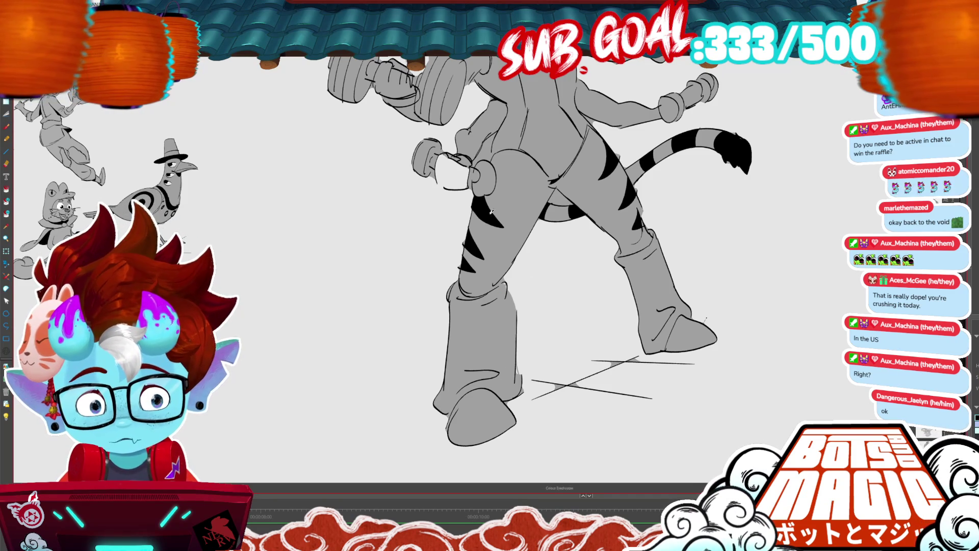
pyautogui.moveTo(500, 283)
pyautogui.mouseDown()
pyautogui.moveTo(516, 315)
pyautogui.moveTo(514, 295)
pyautogui.mouseUp()
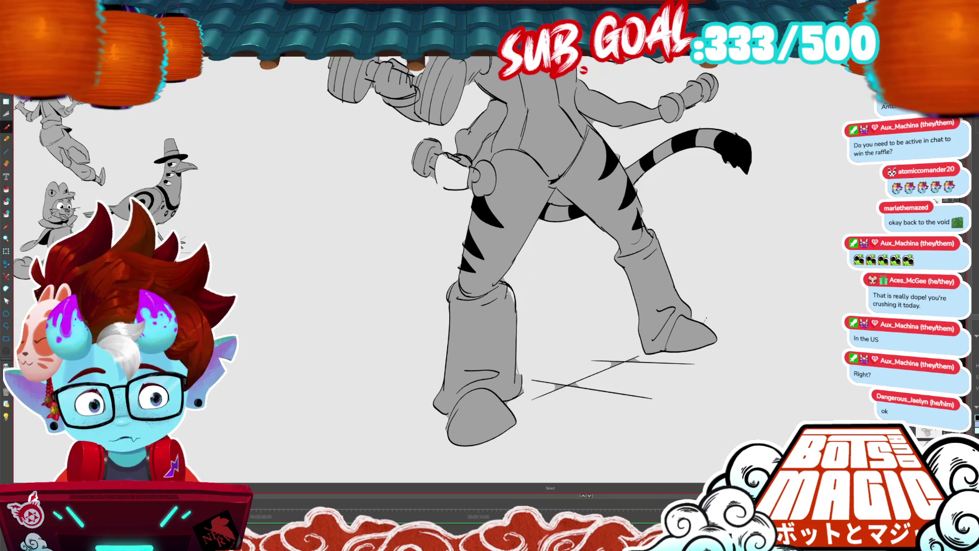
pyautogui.press('alt')
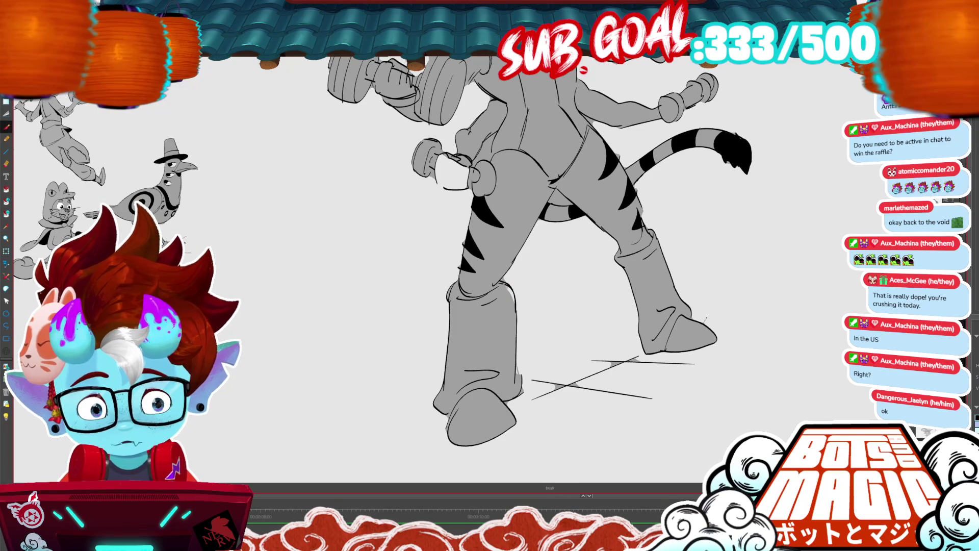
pyautogui.hotkey('alt', 'i')
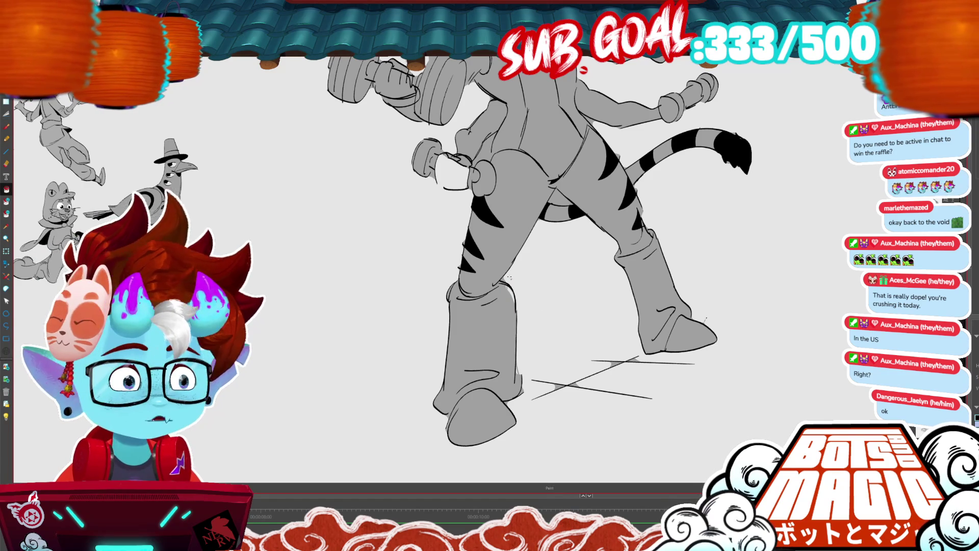
pyautogui.scroll(4, 509, 278)
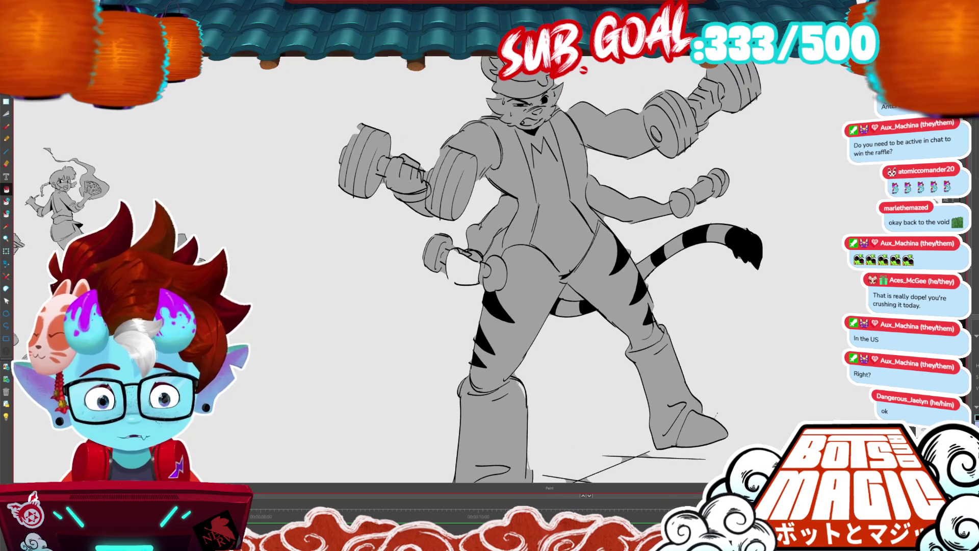
# Stretch a leg line up and to the right, then adjust and deselect the short crotch stroke.
pyautogui.hotkey('alt', 't')
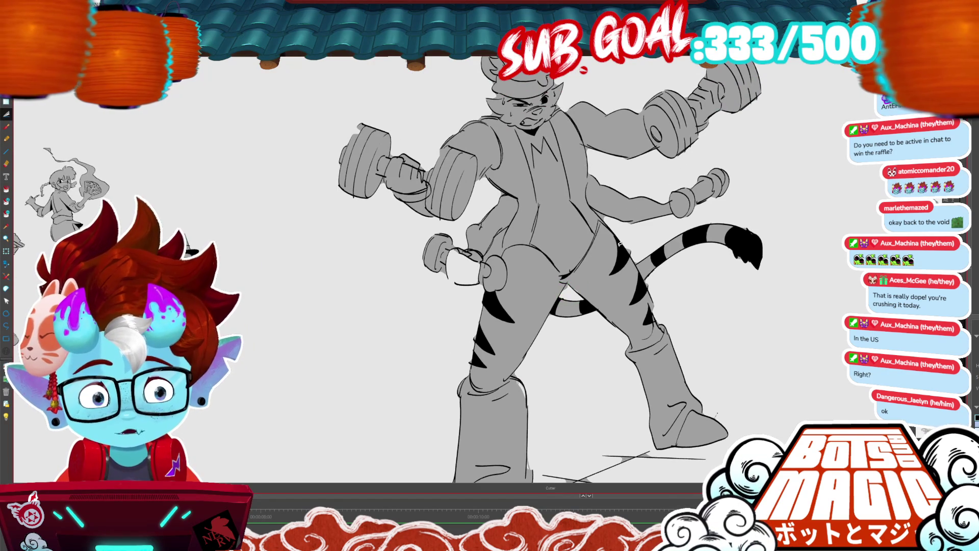
pyautogui.click(558, 283)
pyautogui.moveTo(581, 274); pyautogui.dragTo(604, 245)
pyautogui.click(566, 276)
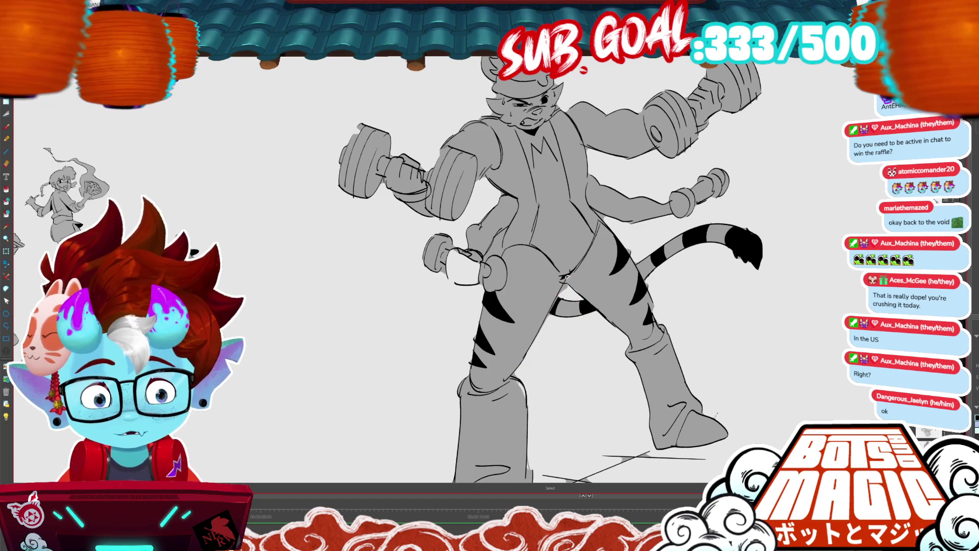
pyautogui.click(561, 270)
pyautogui.click(563, 276)
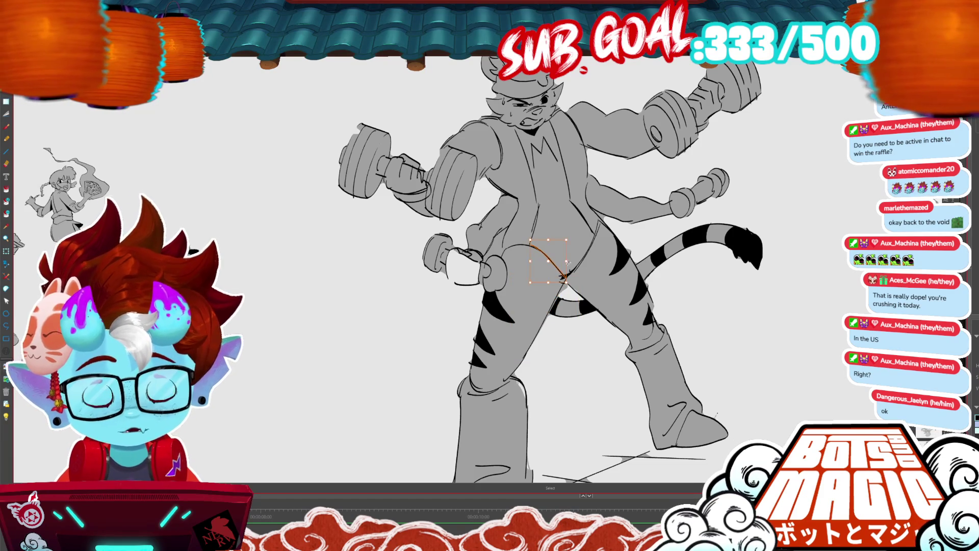
pyautogui.moveTo(567, 262); pyautogui.dragTo(507, 262)
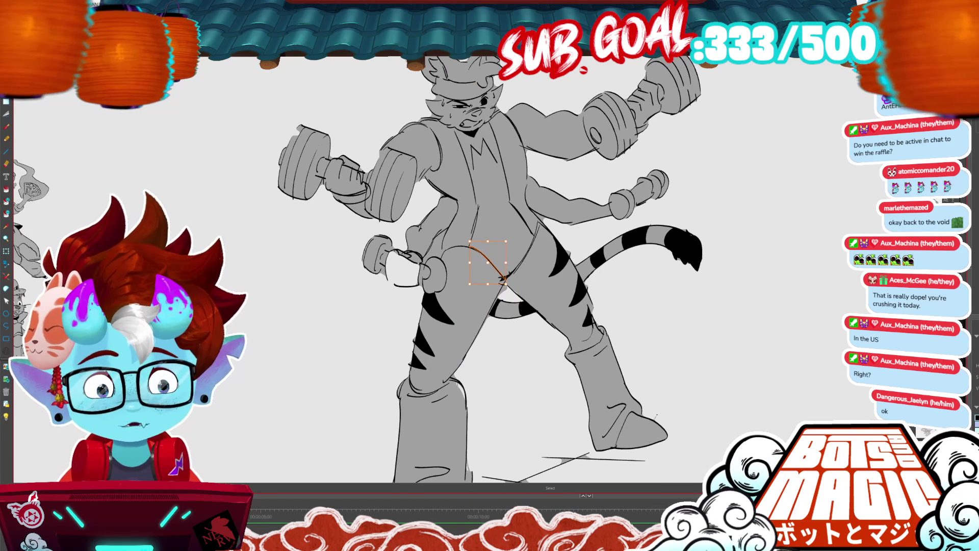
pyautogui.click(557, 221)
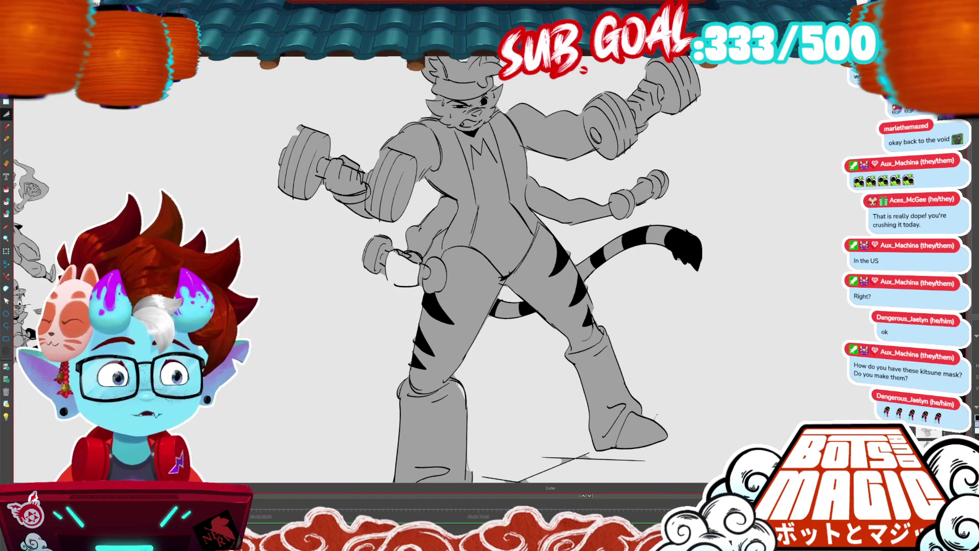
pyautogui.scroll(3, 489, 265)
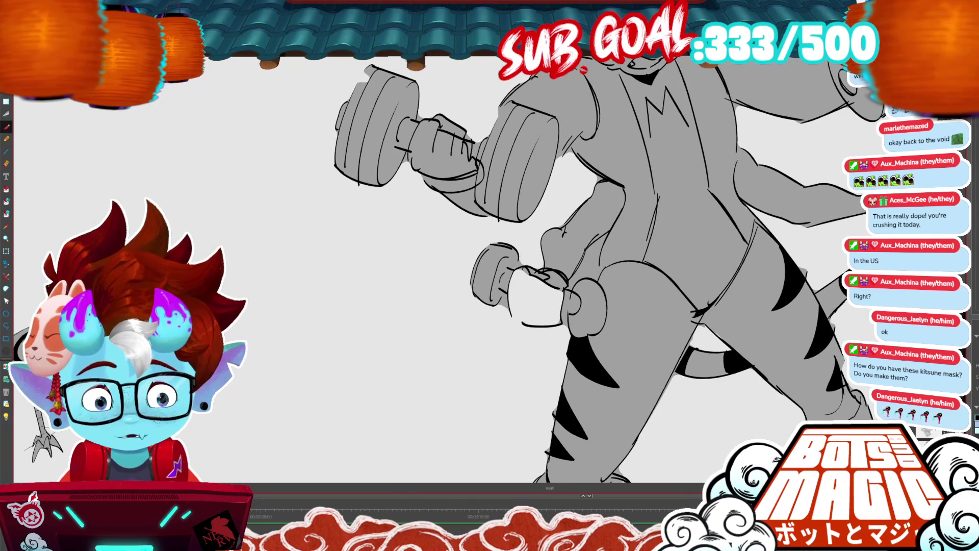
# Fill the hand on the lower dumbbell grey and recentre the view on the tiger.
pyautogui.hotkey('alt', 'i')
pyautogui.click(542, 292)
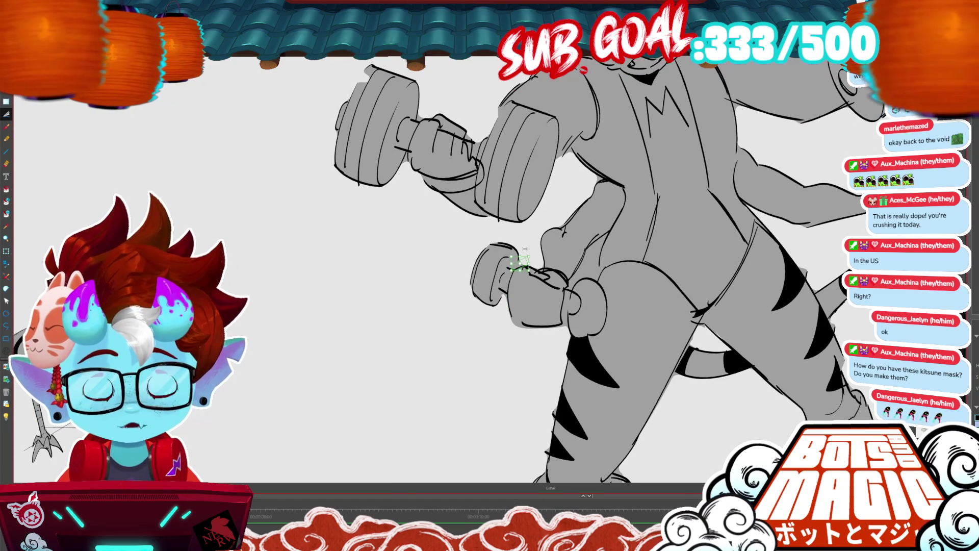
pyautogui.moveTo(571, 241); pyautogui.dragTo(743, 358)
pyautogui.hotkey('alt', 'i')
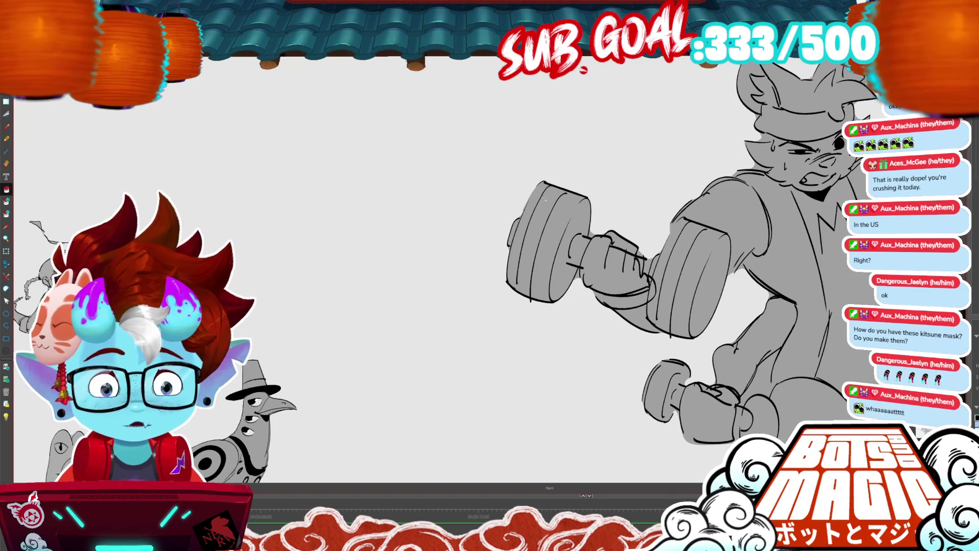
pyautogui.moveTo(544, 199)
pyautogui.mouseDown()
pyautogui.moveTo(514, 250)
pyautogui.moveTo(302, 120)
pyautogui.moveTo(226, 155)
pyautogui.moveTo(164, 212)
pyautogui.mouseUp()
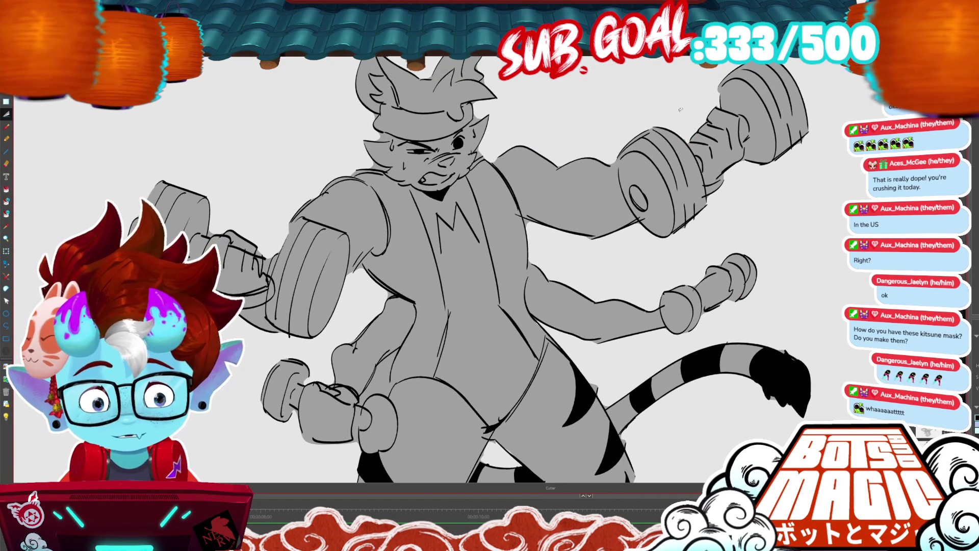
pyautogui.scroll(-5, 679, 109)
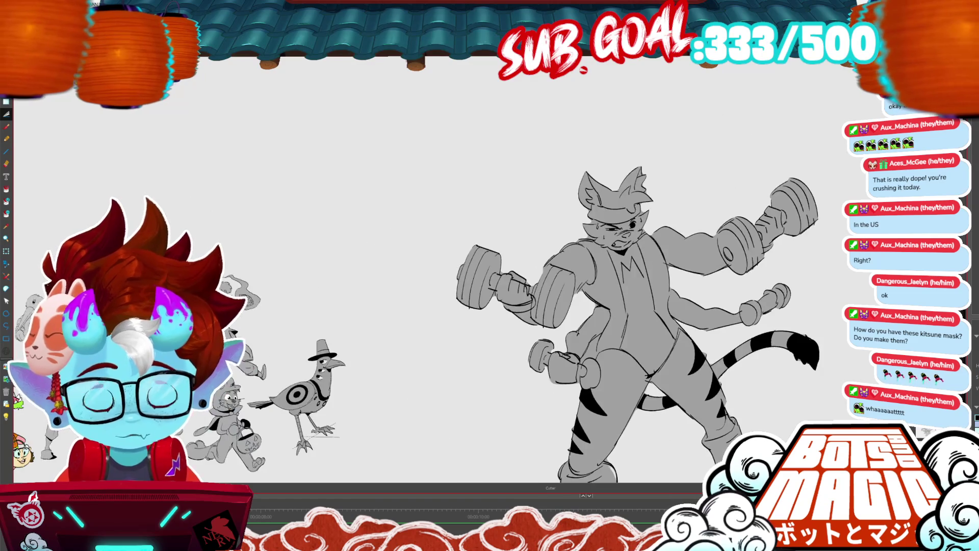
pyautogui.scroll(3, 776, 232)
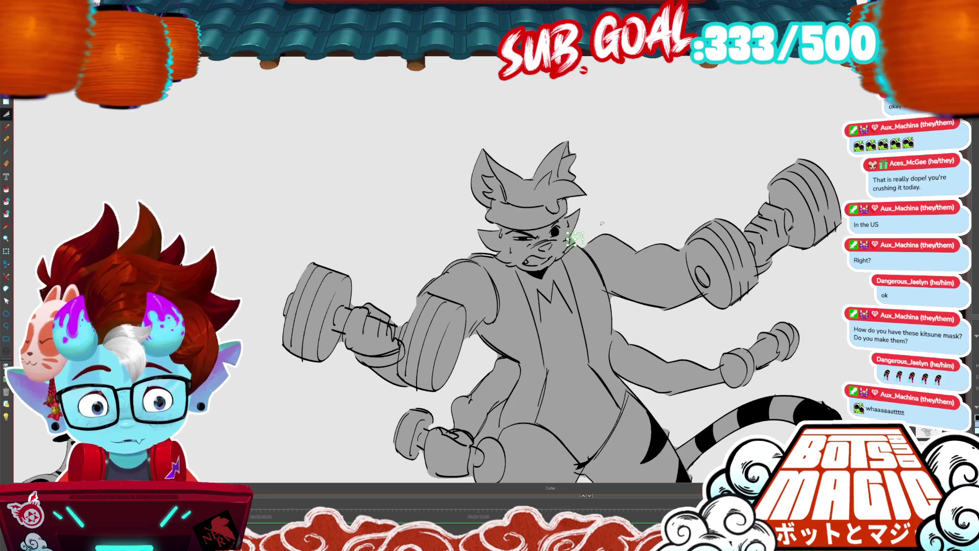
pyautogui.moveTo(701, 316); pyautogui.dragTo(635, 325)
# Zoom and rotate onto the face and add a white highlight to the eye.
pyautogui.press('i')
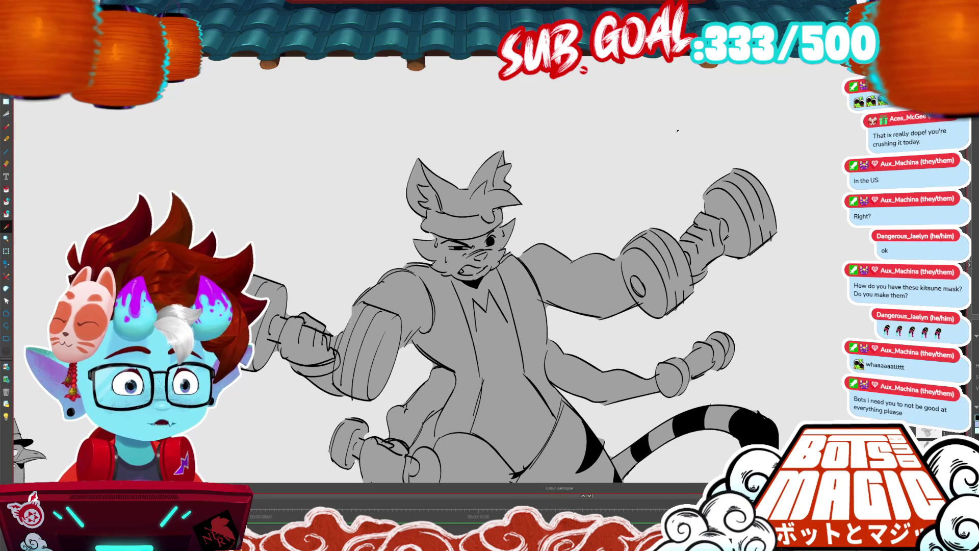
pyautogui.hotkey('ctrl', '+')
pyautogui.hotkey('ctrl', '+')
pyautogui.hotkey('ctrl', '+')
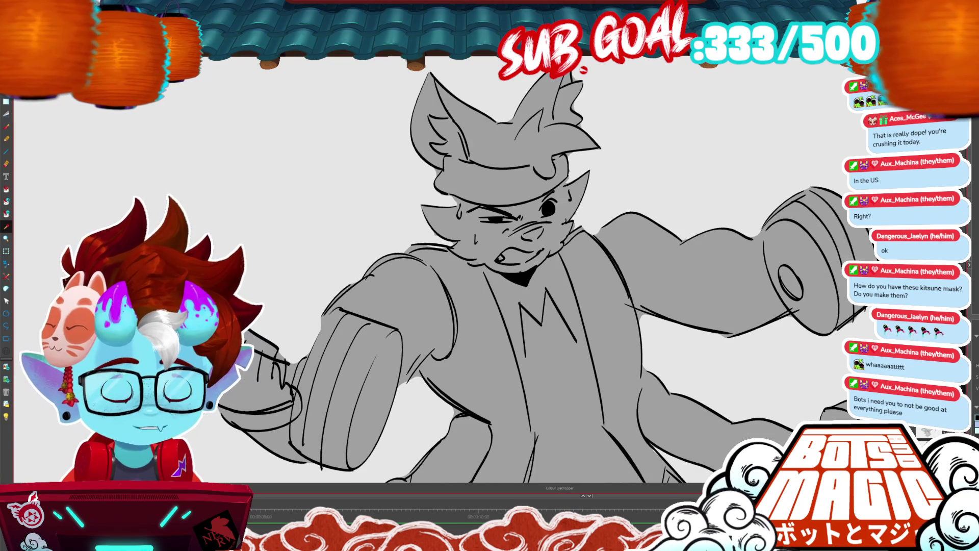
pyautogui.press('v')
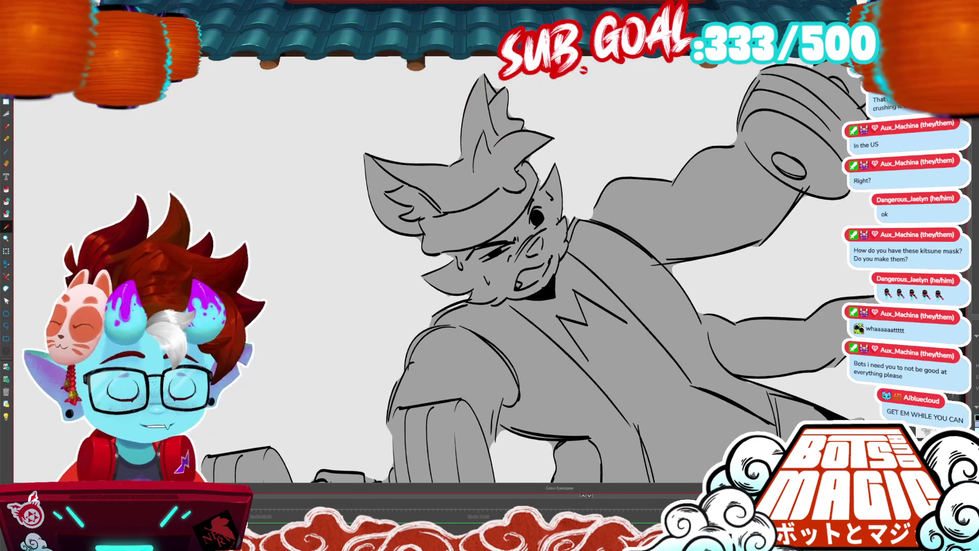
pyautogui.moveTo(533, 214); pyautogui.dragTo(540, 222)
pyautogui.hotkey('alt', 'i')
pyautogui.click(535, 217)
# Redraw the cheek and mouth lines and fill the mouth area.
pyautogui.hotkey('alt', 'b')
pyautogui.moveTo(492, 254); pyautogui.dragTo(512, 245)
pyautogui.moveTo(521, 281)
pyautogui.mouseDown()
pyautogui.moveTo(518, 290)
pyautogui.moveTo(541, 268)
pyautogui.moveTo(528, 285)
pyautogui.mouseUp()
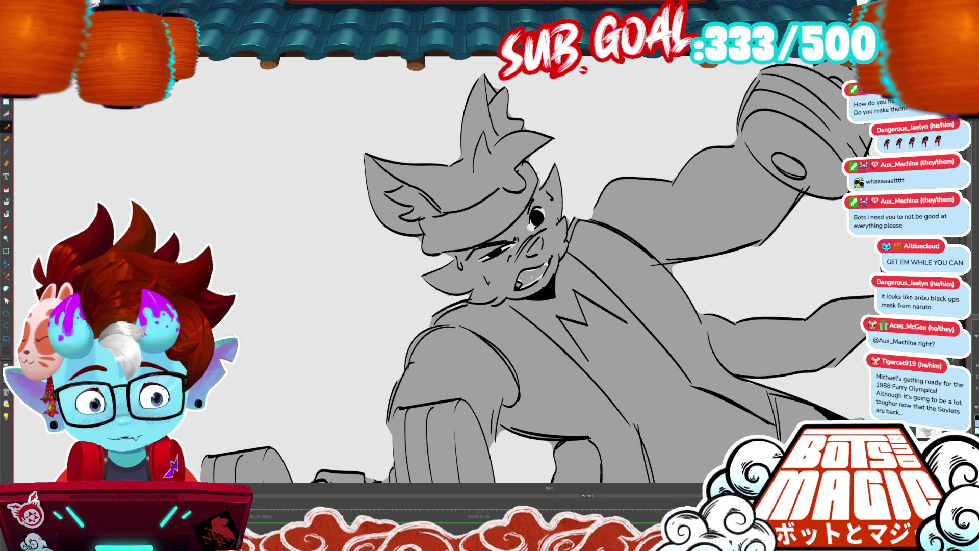
pyautogui.hotkey('alt', 'i')
pyautogui.click(533, 275)
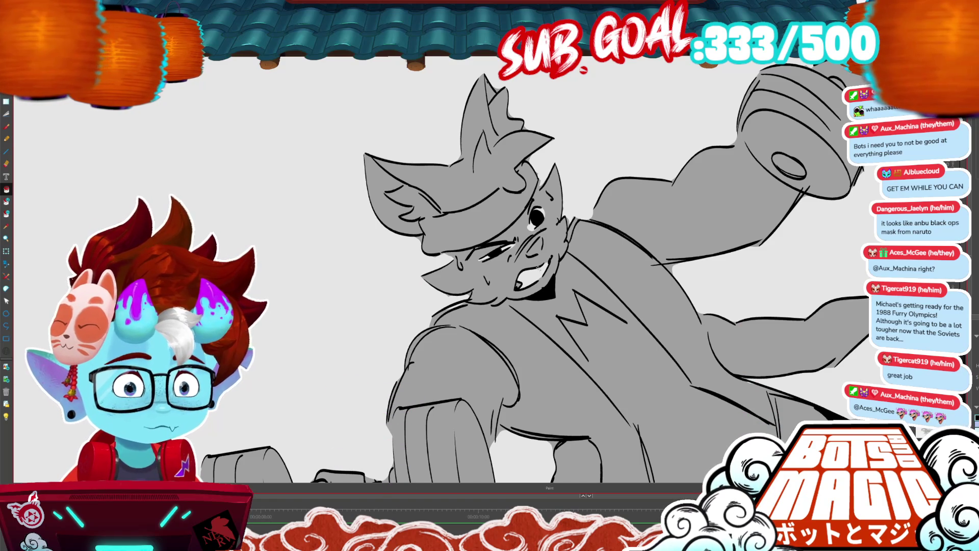
pyautogui.scroll(-10, 489, 275)
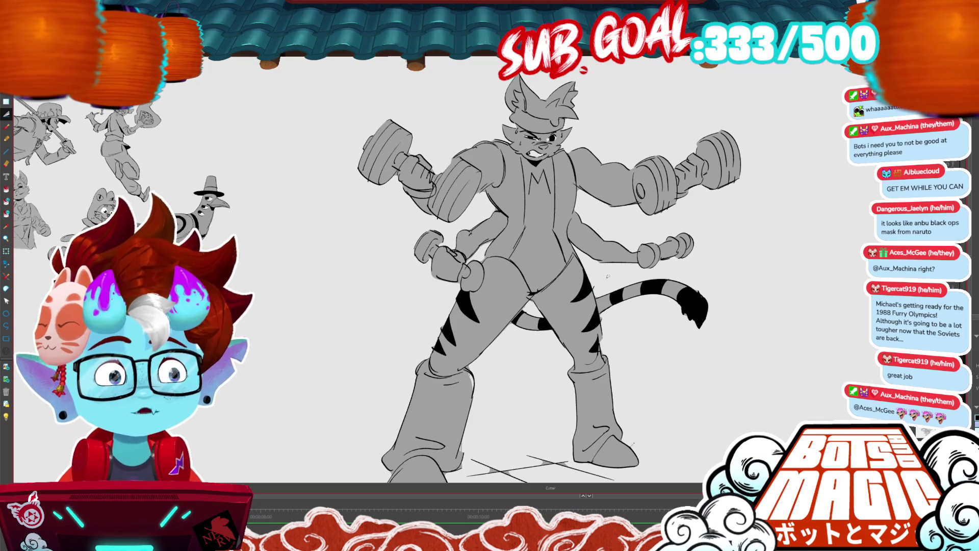
pyautogui.scroll(-5, 607, 267)
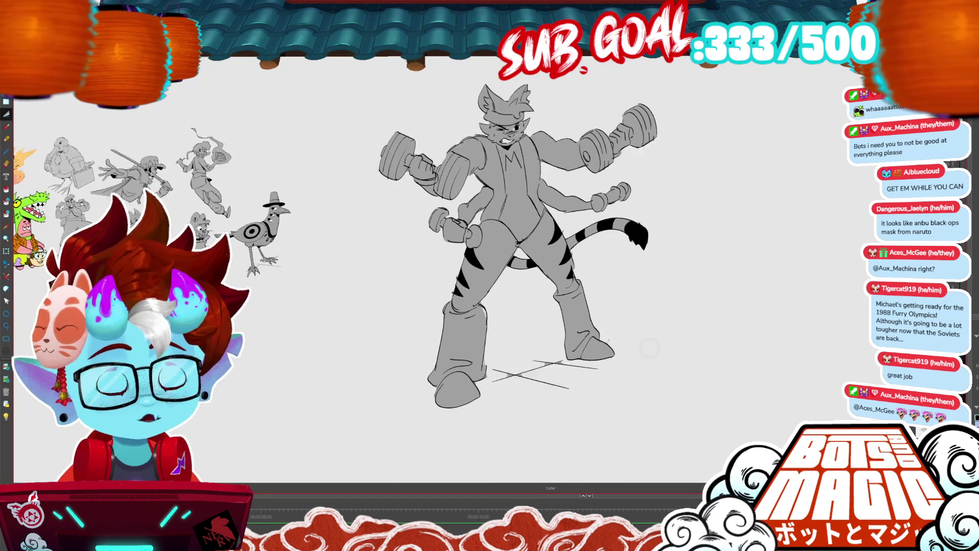
pyautogui.hotkey('ctrl', 'z')
pyautogui.hotkey('ctrl', 'y')
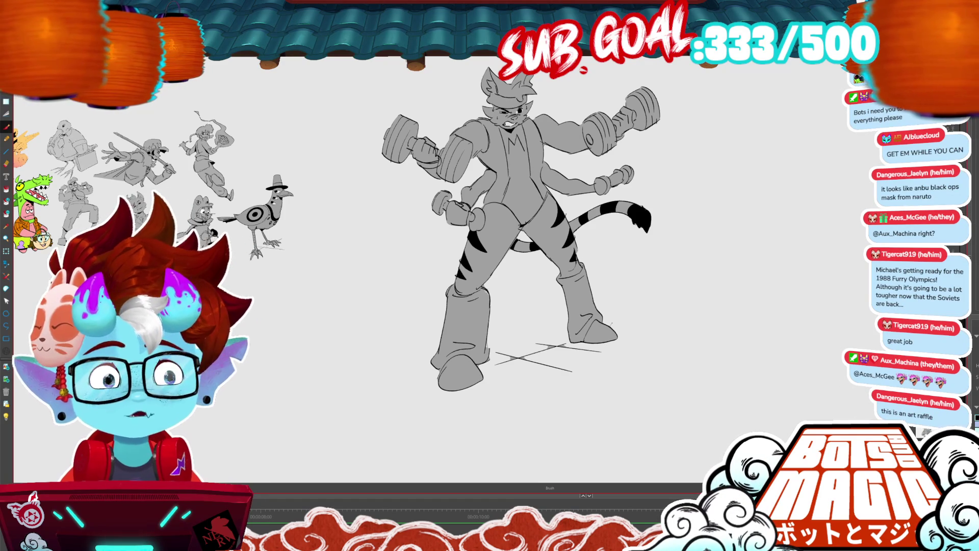
pyautogui.hotkey('ctrl', '-')
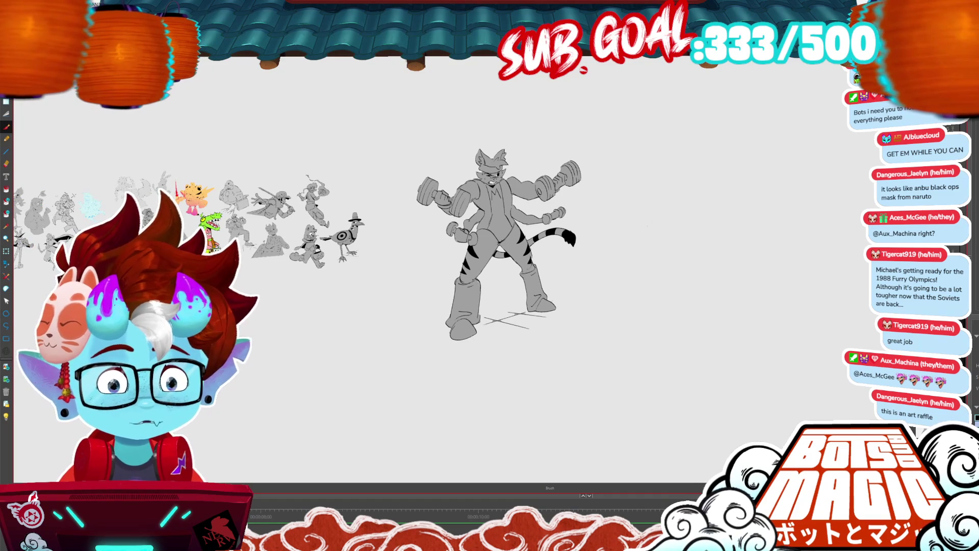
# Select the whole tiger and scale it down to match the other sketches.
pyautogui.hotkey('alt', 's')
pyautogui.hotkey('ctrl', 'a')
pyautogui.moveTo(591, 344); pyautogui.dragTo(477, 215)
pyautogui.hotkey('ctrl', '+')
pyautogui.moveTo(681, 334); pyautogui.dragTo(664, 316)
# Move the tiger beside the gallery above the bird sketch, shrinking it slightly, and review it.
pyautogui.moveTo(649, 282)
pyautogui.mouseDown()
pyautogui.moveTo(545, 262)
pyautogui.moveTo(520, 293)
pyautogui.mouseUp()
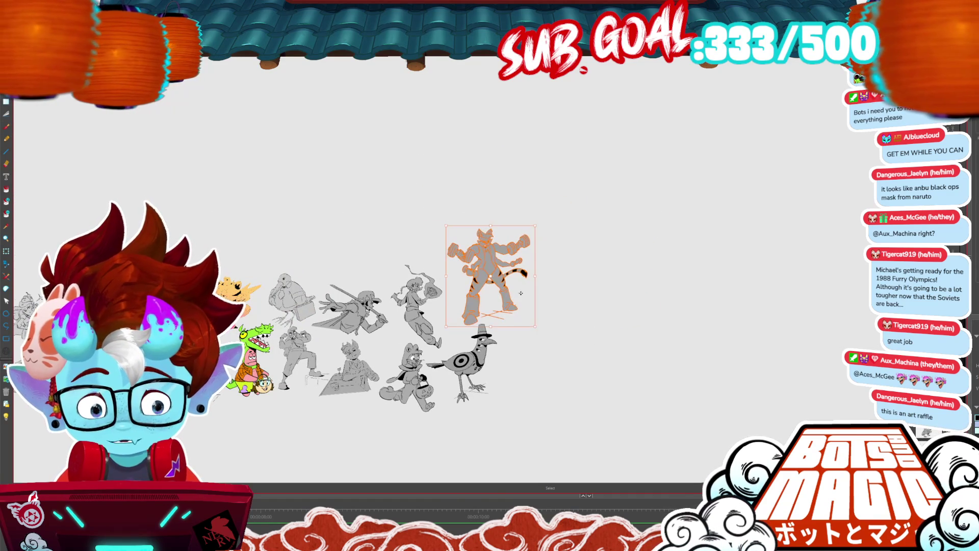
pyautogui.moveTo(532, 326); pyautogui.dragTo(510, 296)
pyautogui.moveTo(482, 256); pyautogui.dragTo(478, 285)
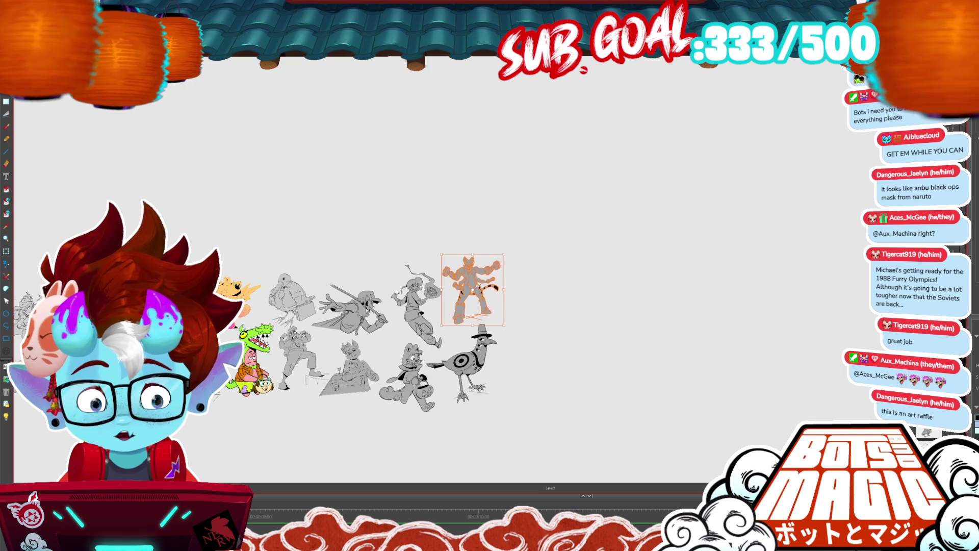
pyautogui.hotkey('ctrl', '-')
pyautogui.hotkey('ctrl', '-')
pyautogui.hotkey('ctrl', '-')
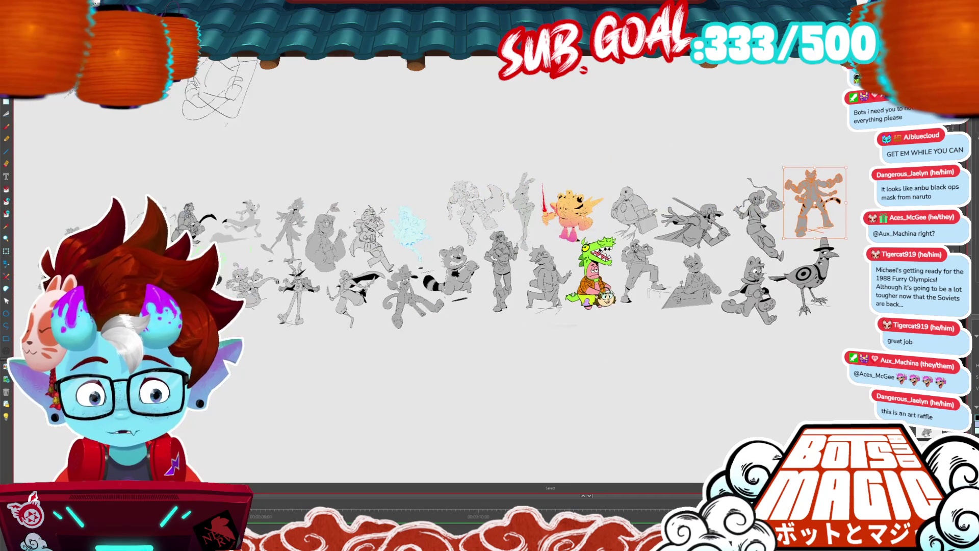
pyautogui.hotkey('ctrl', '+')
pyautogui.hotkey('ctrl', '+')
pyautogui.hotkey('ctrl', '+')
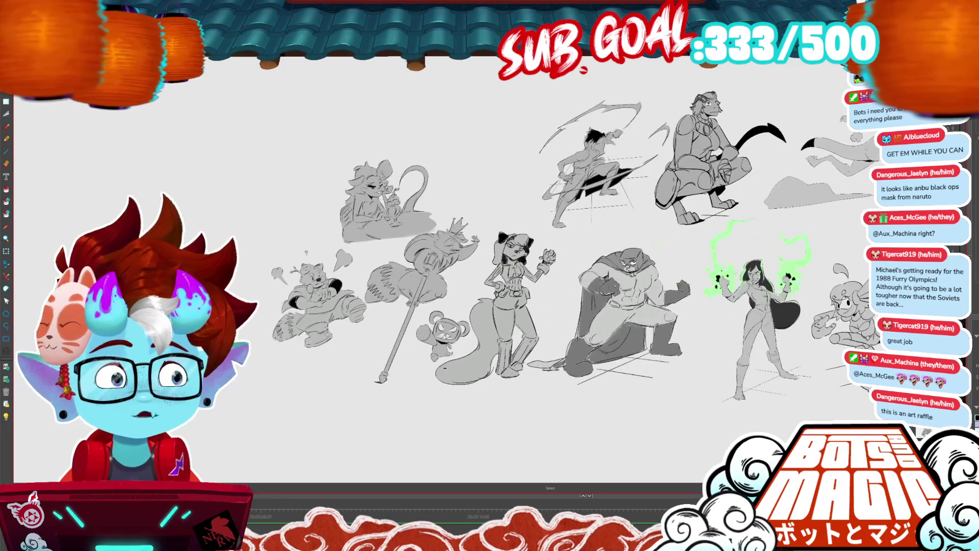
pyautogui.hotkey('ctrl', '+')
pyautogui.hotkey('ctrl', '+')
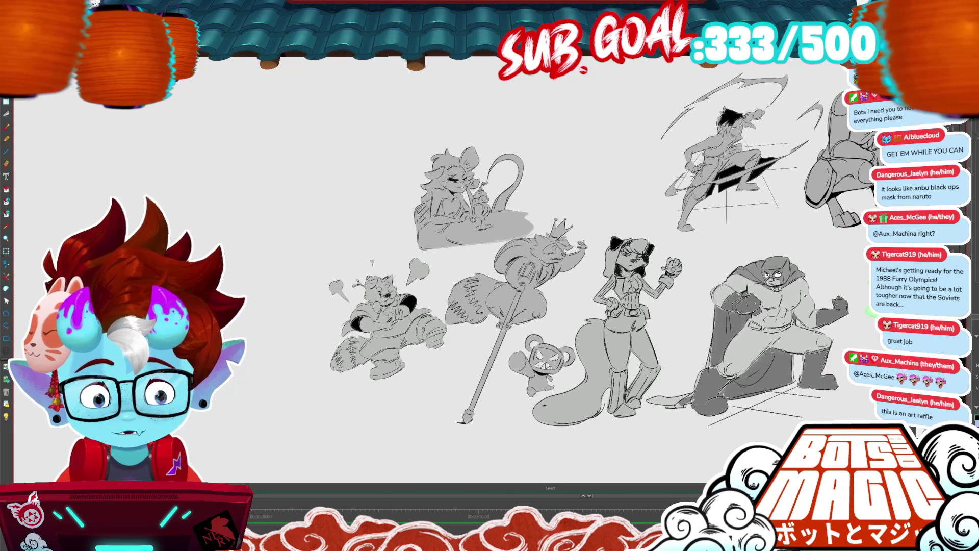
pyautogui.hscroll(10, 490, 275)
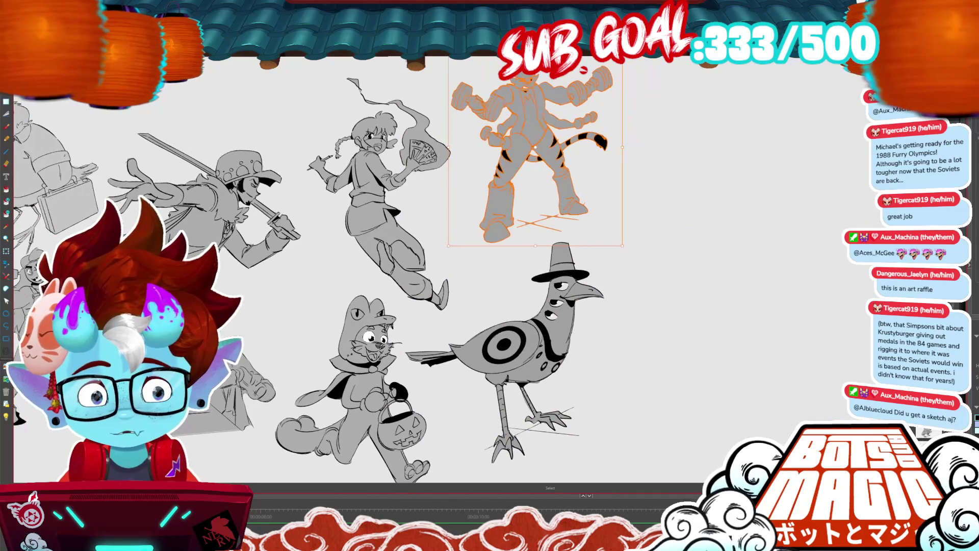
pyautogui.click(707, 235)
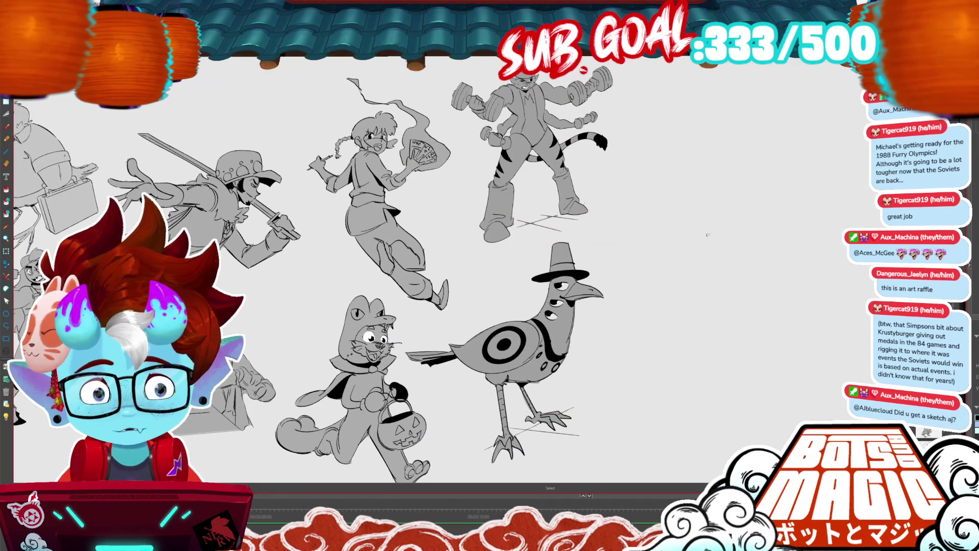
pyautogui.hotkey('ctrl', '-')
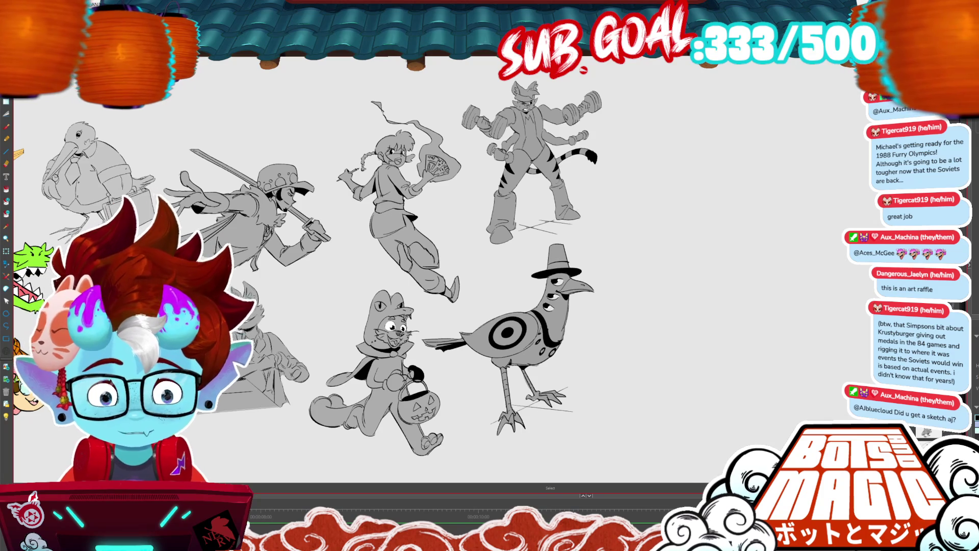
pyautogui.scroll(2, 457, 228)
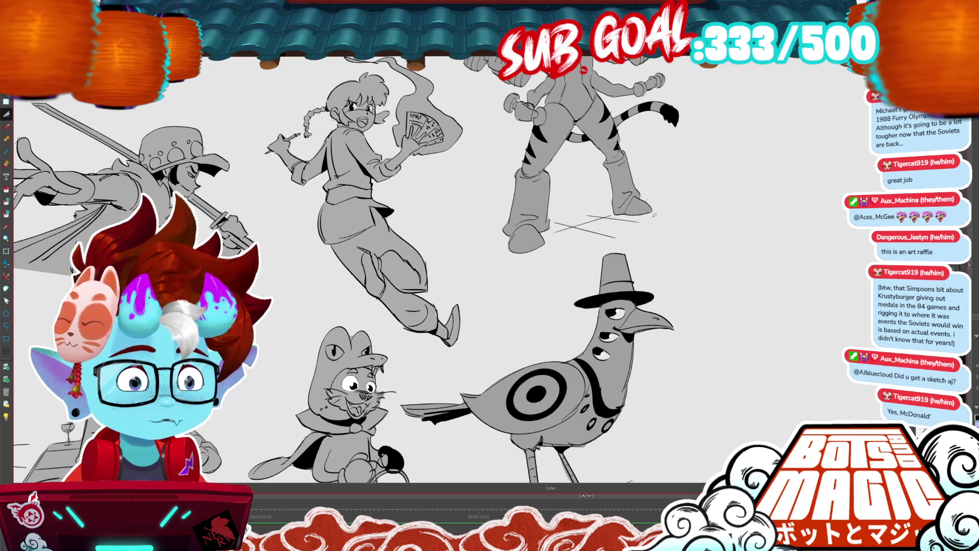
pyautogui.scroll(-5, 654, 215)
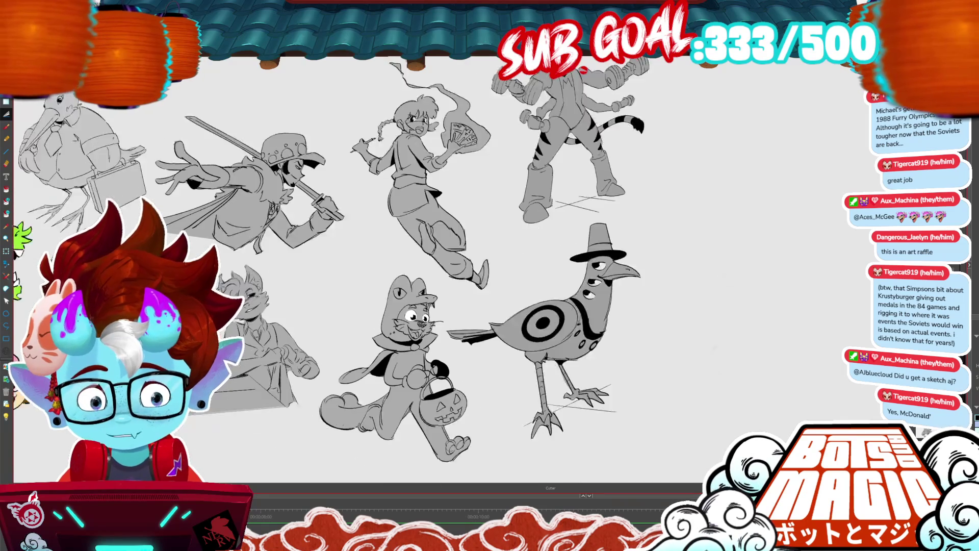
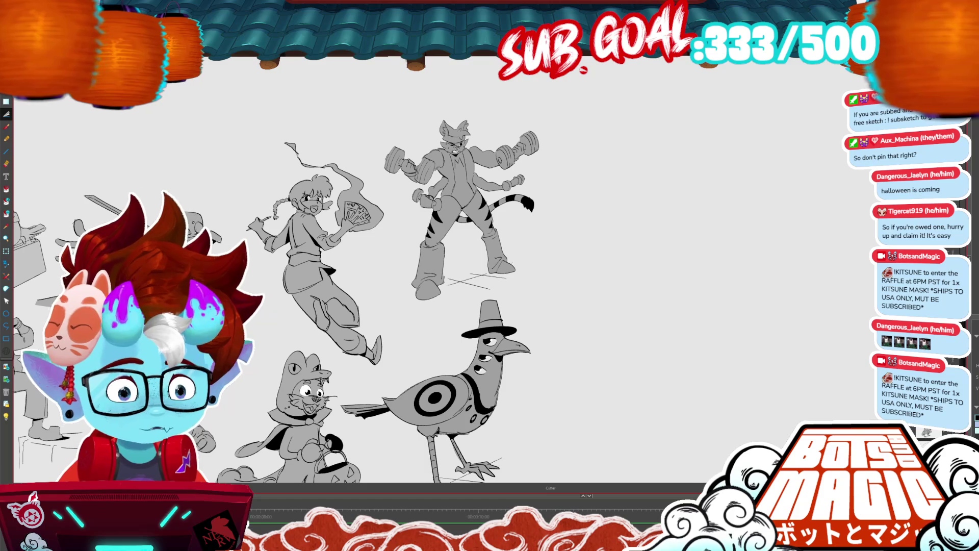
# Center the crow and draw a small round bird head beside its hat.
pyautogui.scroll(-2, 357, 296)
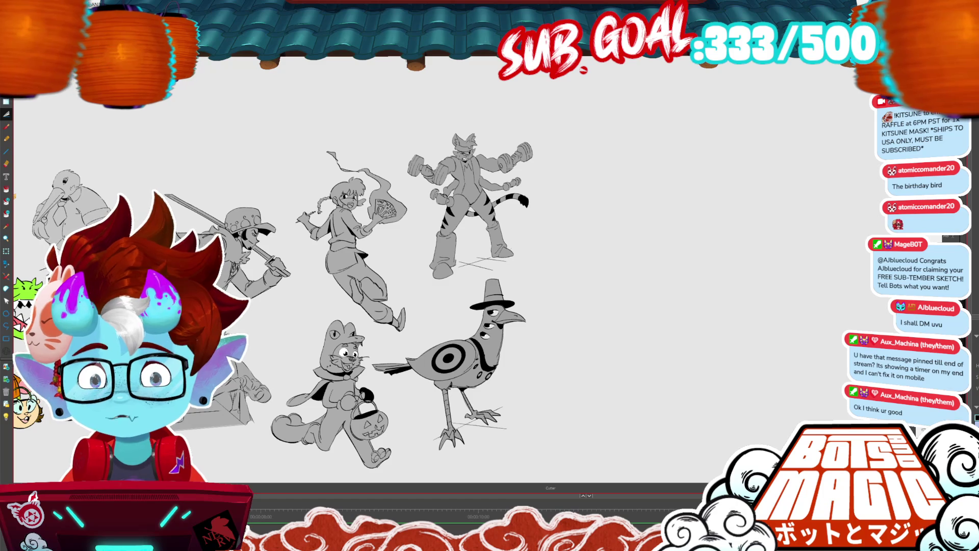
pyautogui.scroll(5, 341, 424)
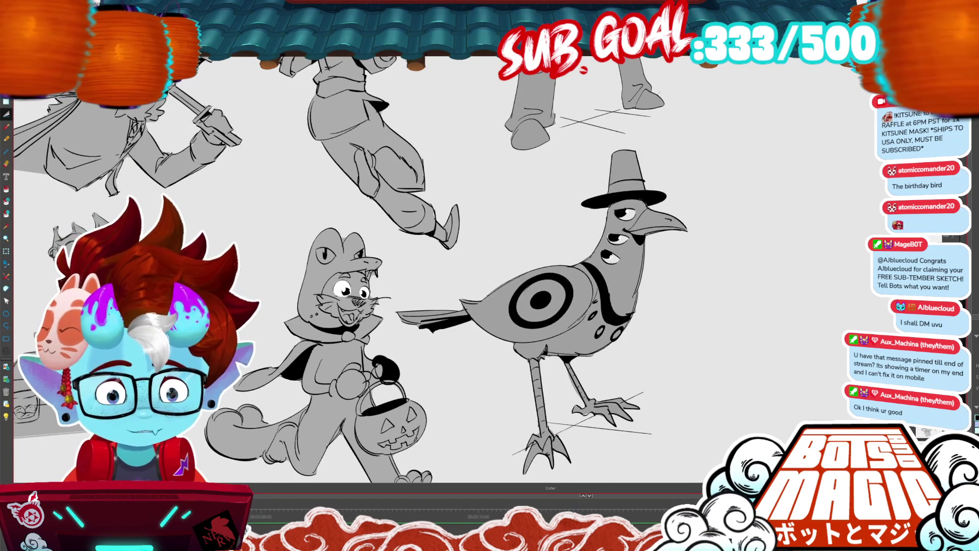
pyautogui.scroll(-3, 459, 255)
pyautogui.moveTo(508, 243)
pyautogui.mouseDown()
pyautogui.moveTo(608, 298)
pyautogui.moveTo(652, 301)
pyautogui.mouseUp()
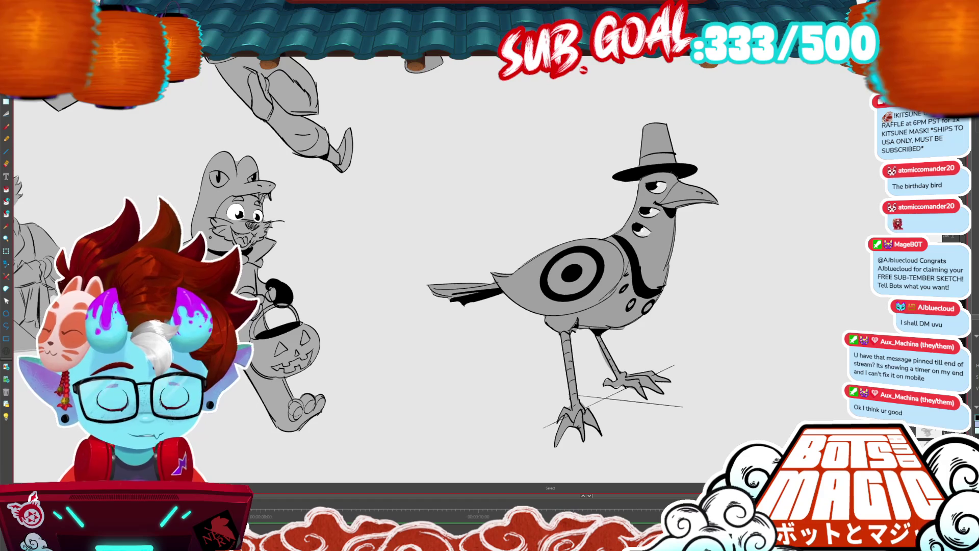
pyautogui.press('b')
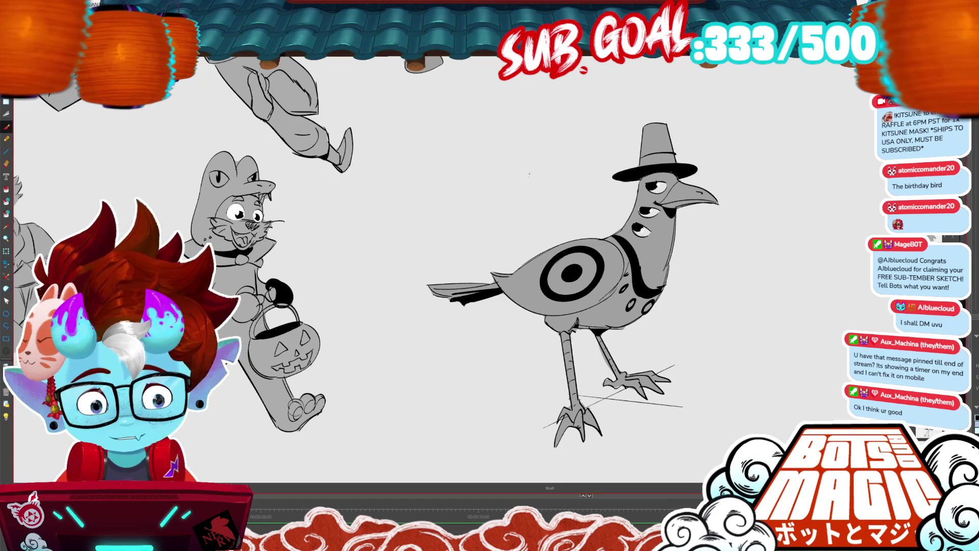
pyautogui.moveTo(533, 193)
pyautogui.mouseDown()
pyautogui.moveTo(545, 151)
pyautogui.moveTo(562, 179)
pyautogui.mouseUp()
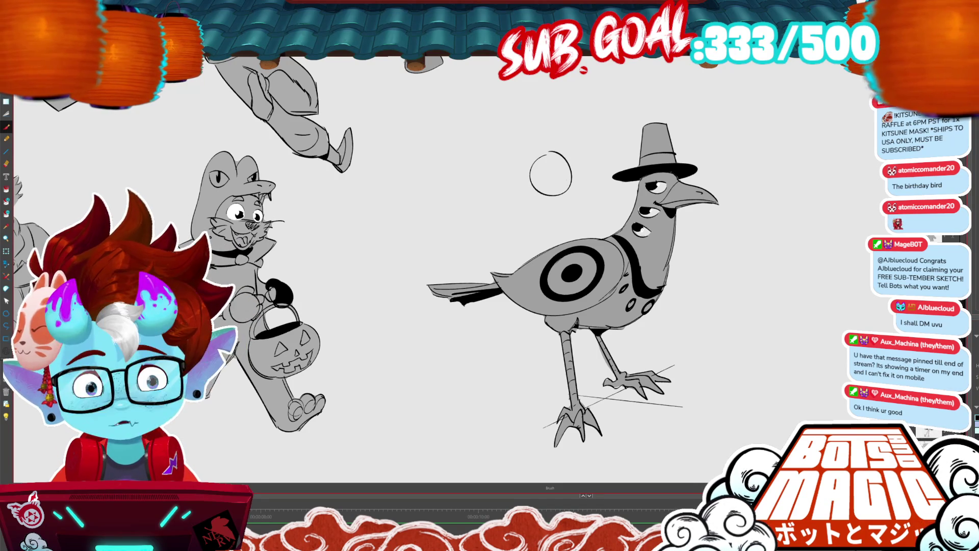
# Draw curly crest swirls and an eye circle on the bird's head.
pyautogui.moveTo(531, 156)
pyautogui.mouseDown()
pyautogui.moveTo(513, 125)
pyautogui.moveTo(542, 124)
pyautogui.moveTo(547, 137)
pyautogui.mouseUp()
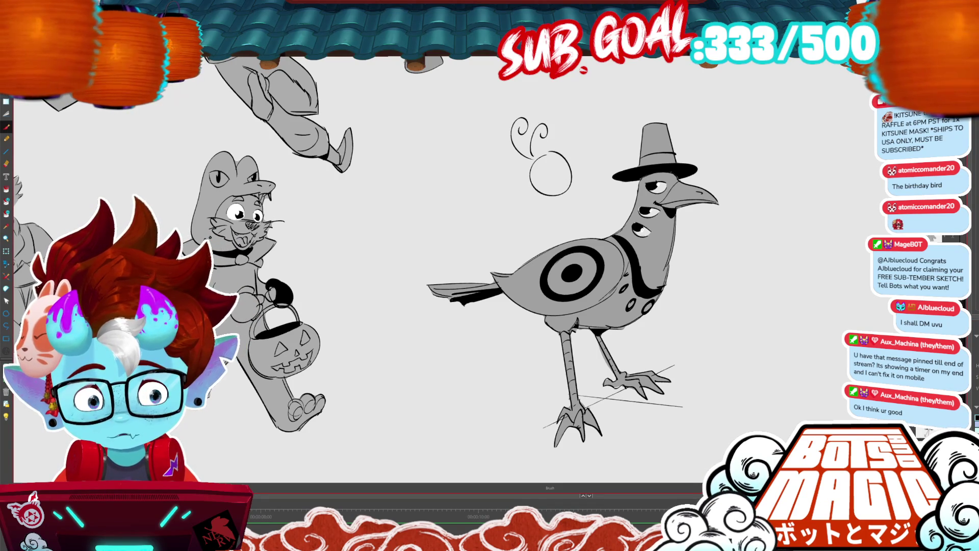
pyautogui.scroll(2, 589, 205)
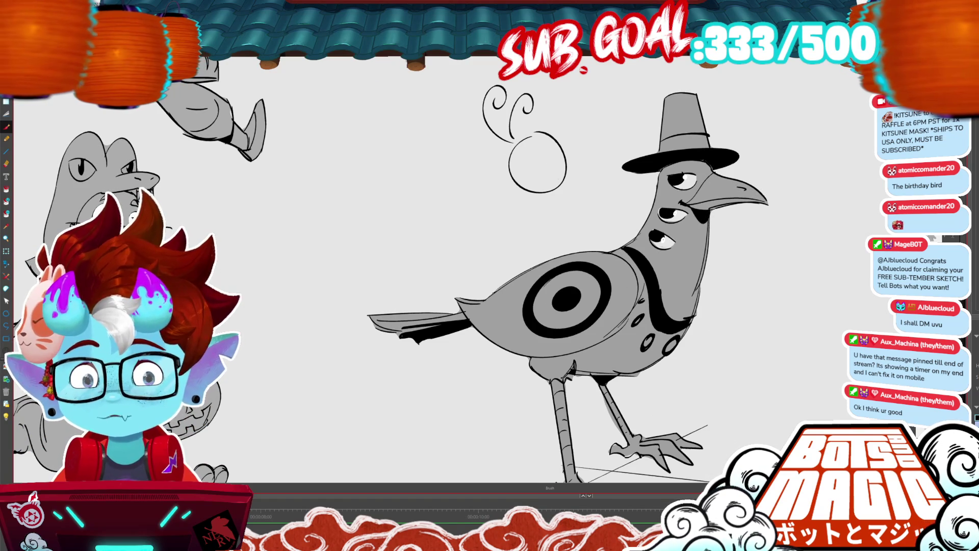
pyautogui.moveTo(519, 160); pyautogui.dragTo(528, 160)
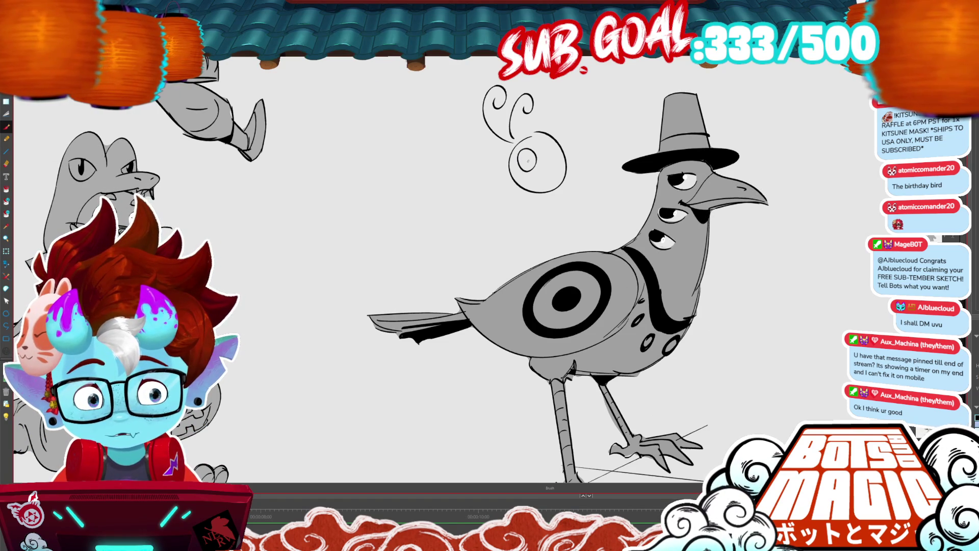
# Fill the bird's eye with a dark pupil.
pyautogui.hotkey('alt', 'i')
pyautogui.click(528, 160)
pyautogui.hotkey('ctrl', 'z')
pyautogui.press('b')
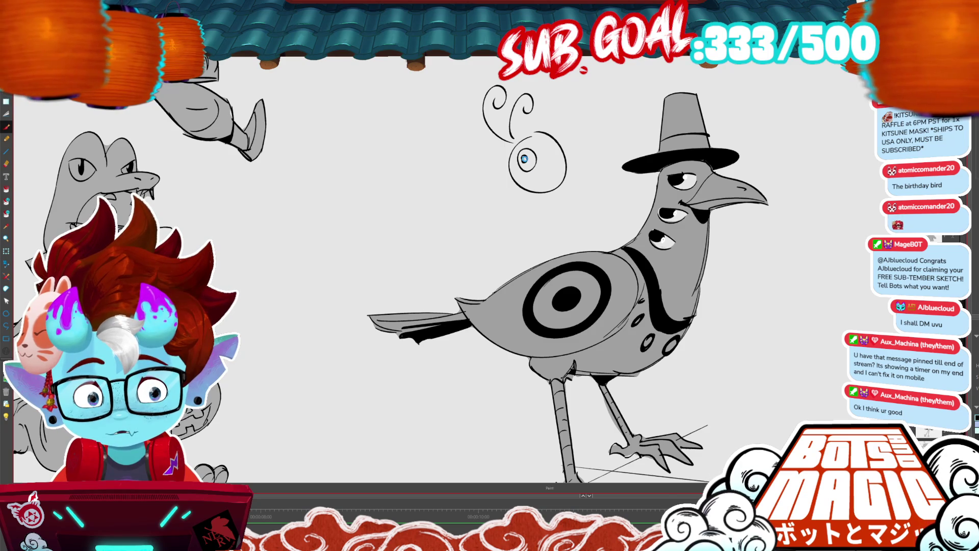
pyautogui.press('f')
pyautogui.click(525, 158)
# Draw and trim the bird's open beak, filling part of it dark.
pyautogui.scroll(-1, 568, 293)
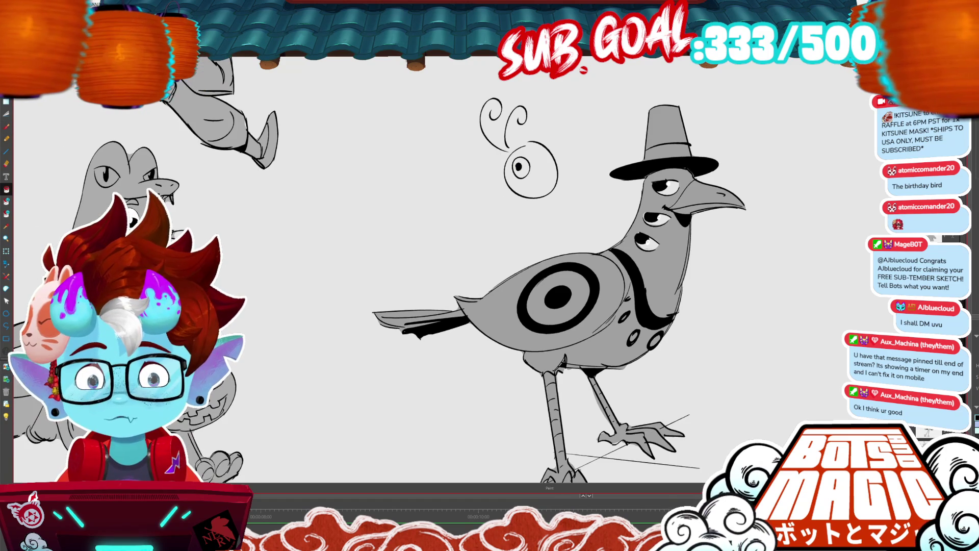
pyautogui.moveTo(507, 178)
pyautogui.mouseDown()
pyautogui.moveTo(512, 198)
pyautogui.moveTo(528, 200)
pyautogui.mouseUp()
pyautogui.moveTo(565, 145)
pyautogui.mouseDown()
pyautogui.moveTo(555, 159)
pyautogui.moveTo(570, 172)
pyautogui.moveTo(538, 171)
pyautogui.moveTo(564, 195)
pyautogui.moveTo(557, 172)
pyautogui.moveTo(565, 196)
pyautogui.moveTo(545, 172)
pyautogui.moveTo(562, 194)
pyautogui.mouseUp()
pyautogui.hotkey('ctrl', 'z')
pyautogui.hotkey('ctrl', 'z')
pyautogui.hotkey('alt', 't')
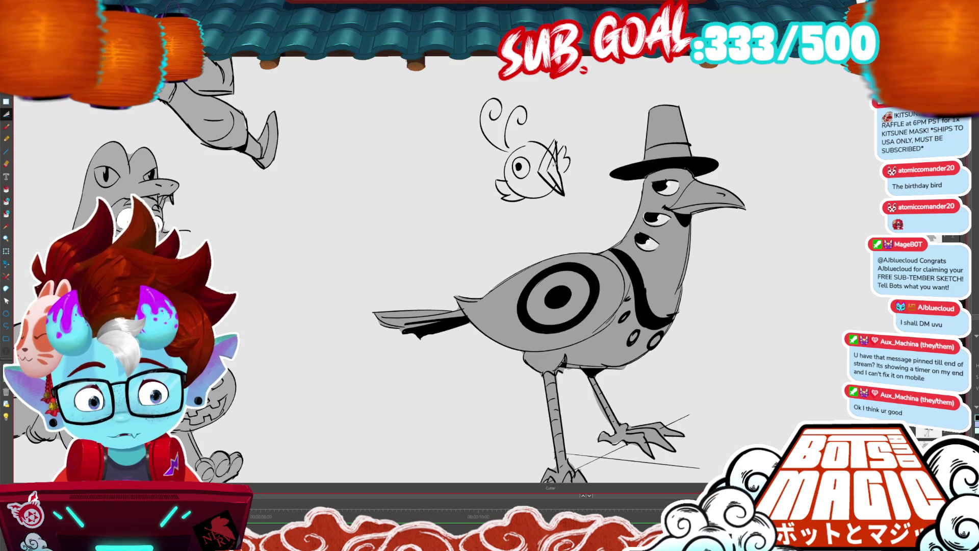
pyautogui.moveTo(547, 172); pyautogui.dragTo(561, 191)
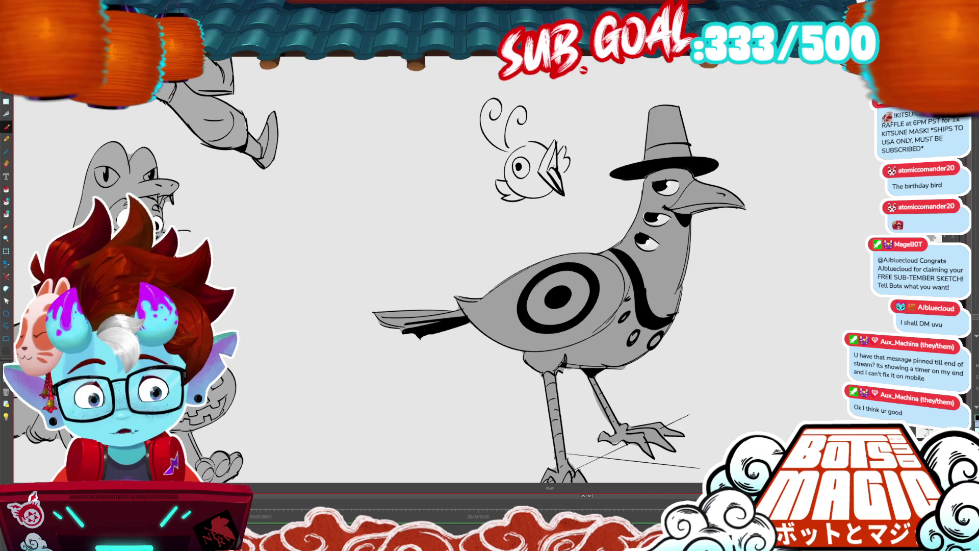
pyautogui.press('g')
pyautogui.click(560, 166)
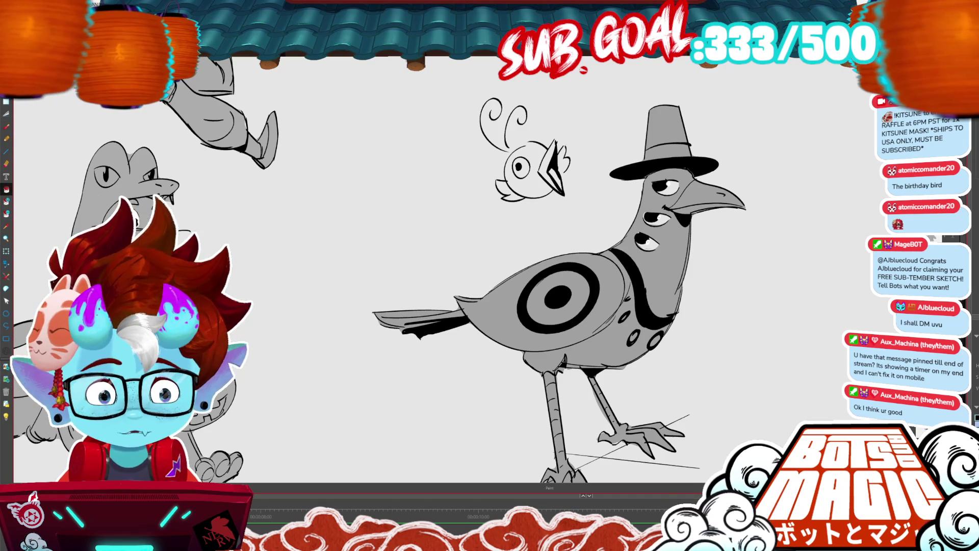
# Add a tail curl, a scalloped wing and chin strokes, and fill the beak's inside dark.
pyautogui.moveTo(512, 199)
pyautogui.mouseDown()
pyautogui.moveTo(475, 206)
pyautogui.moveTo(457, 193)
pyautogui.moveTo(479, 218)
pyautogui.moveTo(513, 231)
pyautogui.mouseUp()
pyautogui.moveTo(562, 179)
pyautogui.mouseDown()
pyautogui.moveTo(596, 152)
pyautogui.moveTo(569, 218)
pyautogui.moveTo(546, 198)
pyautogui.mouseUp()
pyautogui.moveTo(553, 192); pyautogui.dragTo(545, 199)
pyautogui.press('g')
pyautogui.click(543, 197)
pyautogui.moveTo(561, 281); pyautogui.dragTo(551, 269)
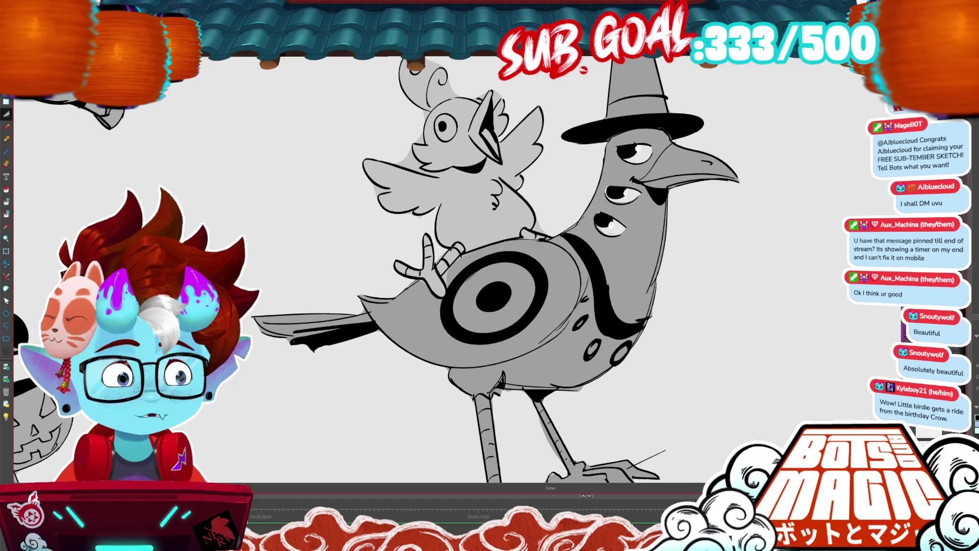
# Zoom the view on the grey-filled chick perched on the crow's back.
pyautogui.scroll(2, 449, 250)
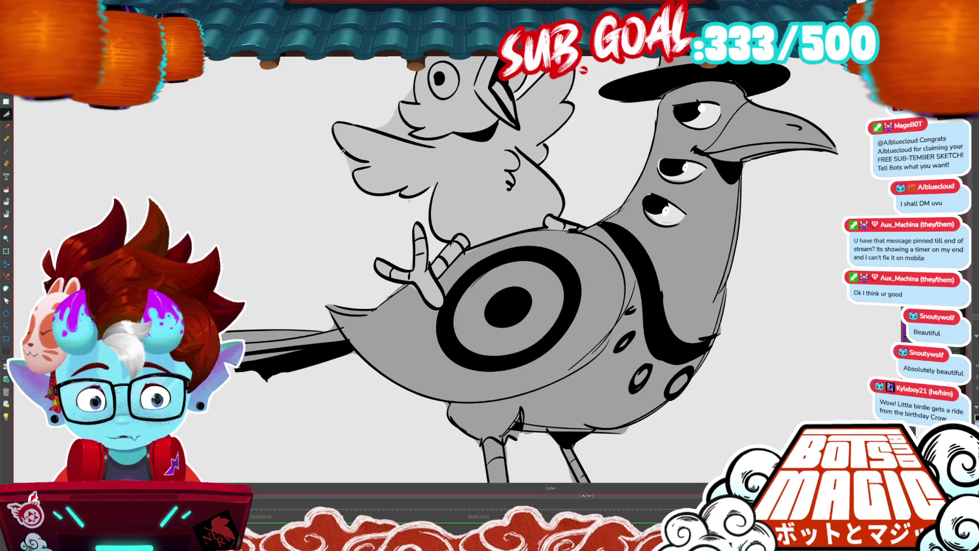
# Complete the chick's head outline and cut away the grey fill behind its crest.
pyautogui.moveTo(416, 124)
pyautogui.mouseDown()
pyautogui.moveTo(440, 140)
pyautogui.moveTo(426, 146)
pyautogui.moveTo(388, 102)
pyautogui.moveTo(418, 96)
pyautogui.moveTo(478, 200)
pyautogui.moveTo(455, 247)
pyautogui.mouseUp()
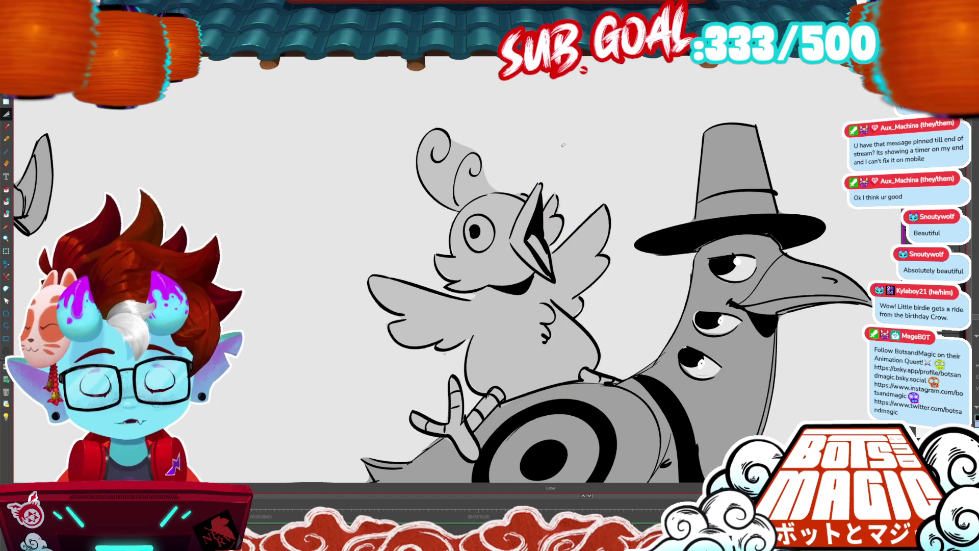
pyautogui.moveTo(504, 187)
pyautogui.mouseDown()
pyautogui.moveTo(469, 202)
pyautogui.moveTo(535, 199)
pyautogui.moveTo(504, 190)
pyautogui.moveTo(467, 198)
pyautogui.moveTo(490, 159)
pyautogui.moveTo(502, 187)
pyautogui.moveTo(485, 175)
pyautogui.moveTo(481, 155)
pyautogui.mouseUp()
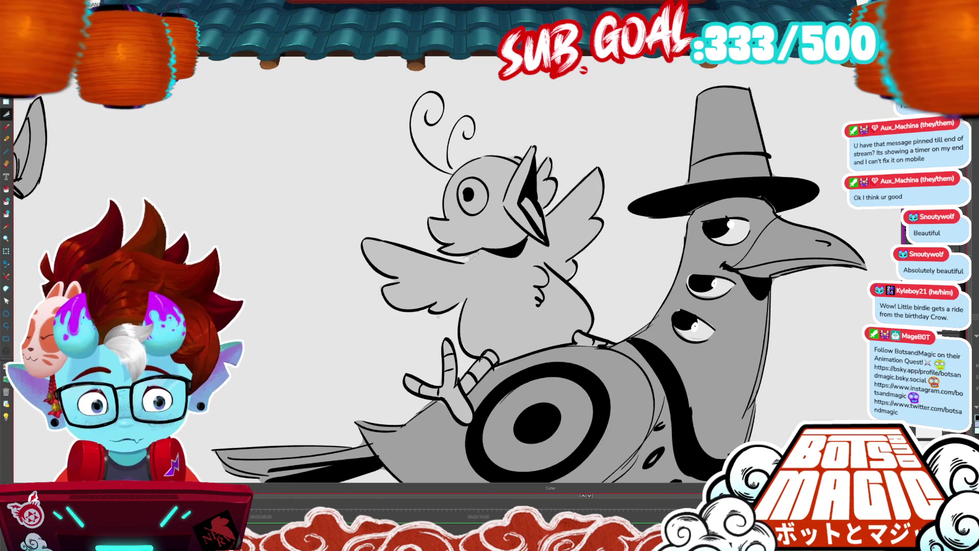
pyautogui.moveTo(457, 251); pyautogui.dragTo(481, 261)
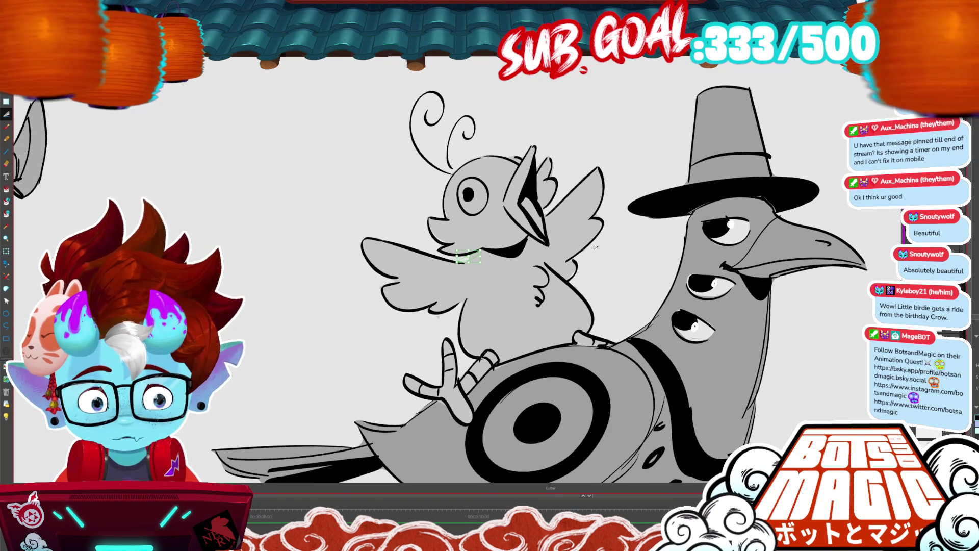
pyautogui.hotkey('alt', 'b')
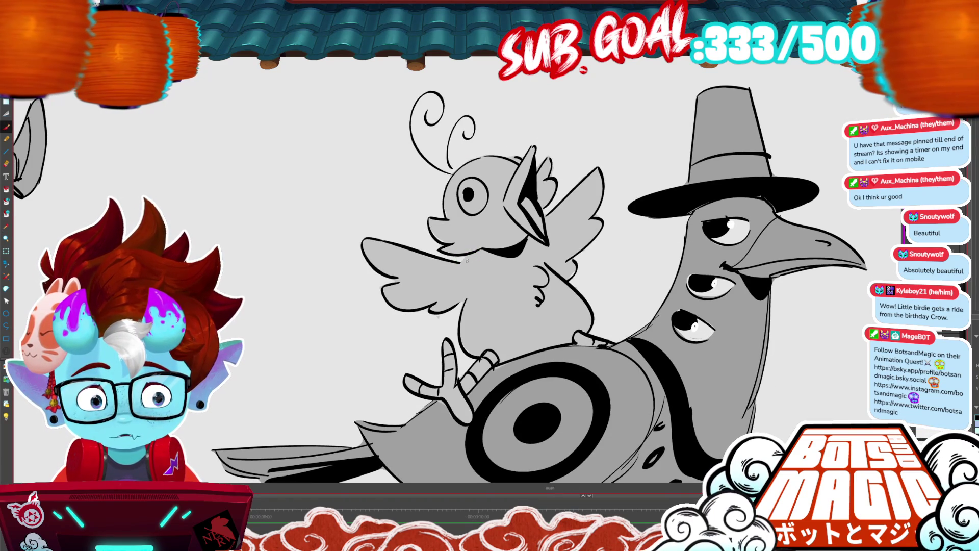
pyautogui.hotkey('alt', 'd')
pyautogui.hotkey('alt', 'i')
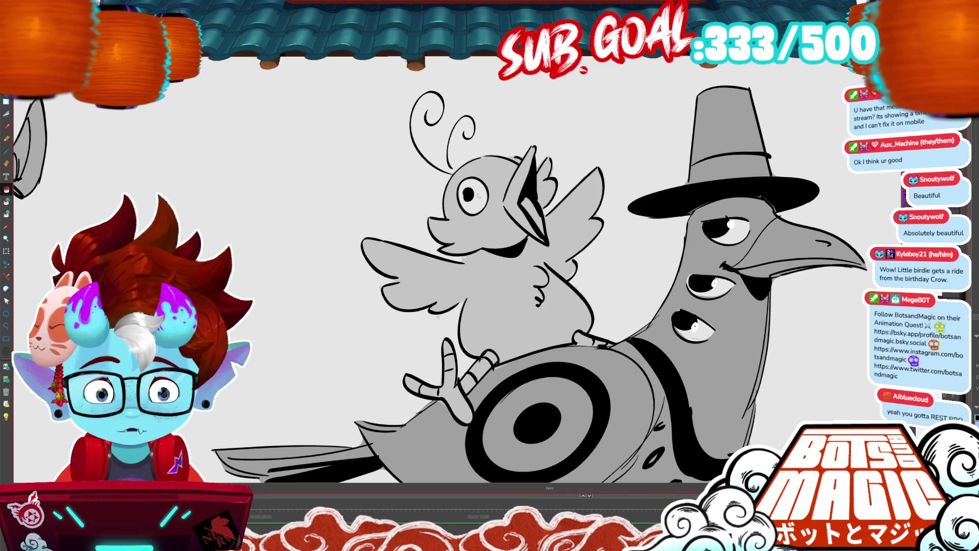
# Add small eyelashes to the chick's eye.
pyautogui.scroll(-4, 450, 174)
pyautogui.scroll(-3, 342, 107)
pyautogui.scroll(4, 342, 107)
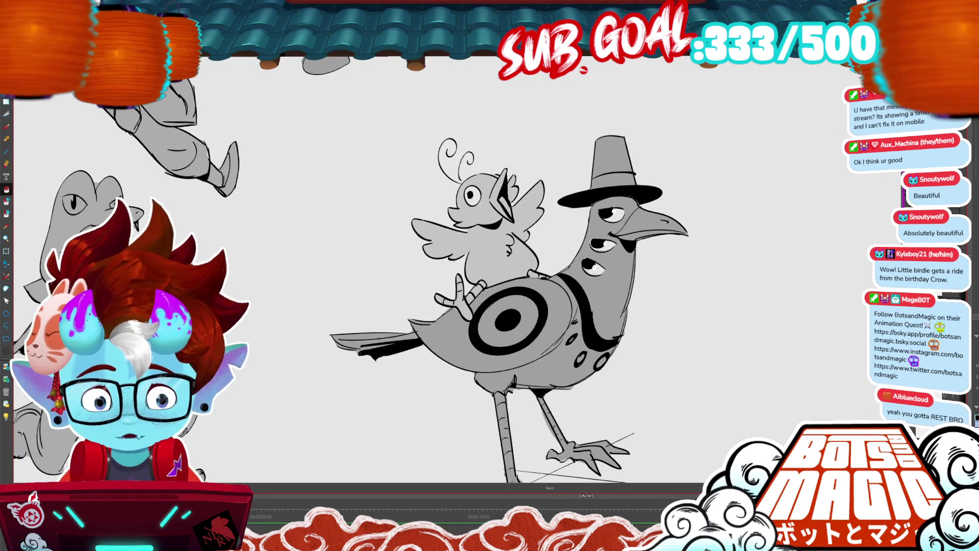
pyautogui.scroll(3, 457, 215)
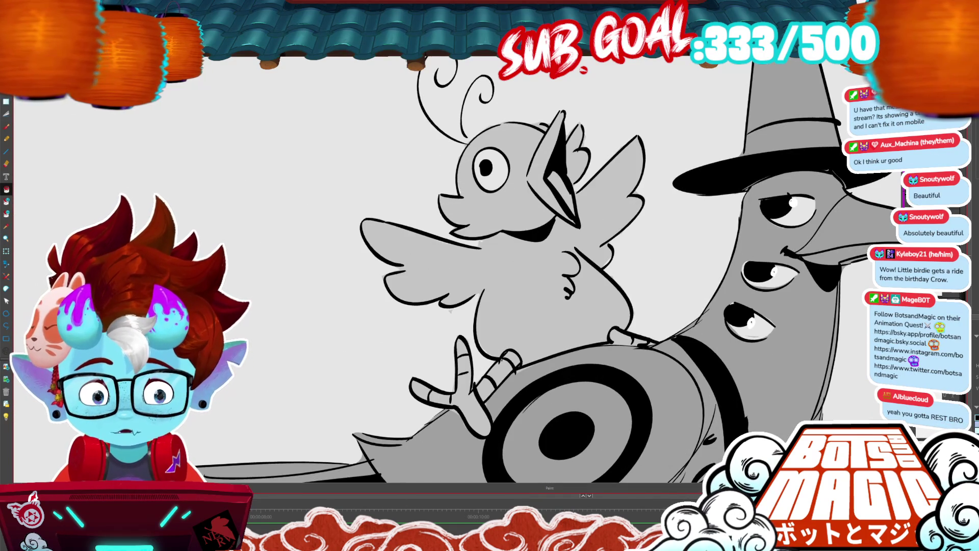
pyautogui.hotkey('alt', 'd')
pyautogui.hotkey('alt', 'b')
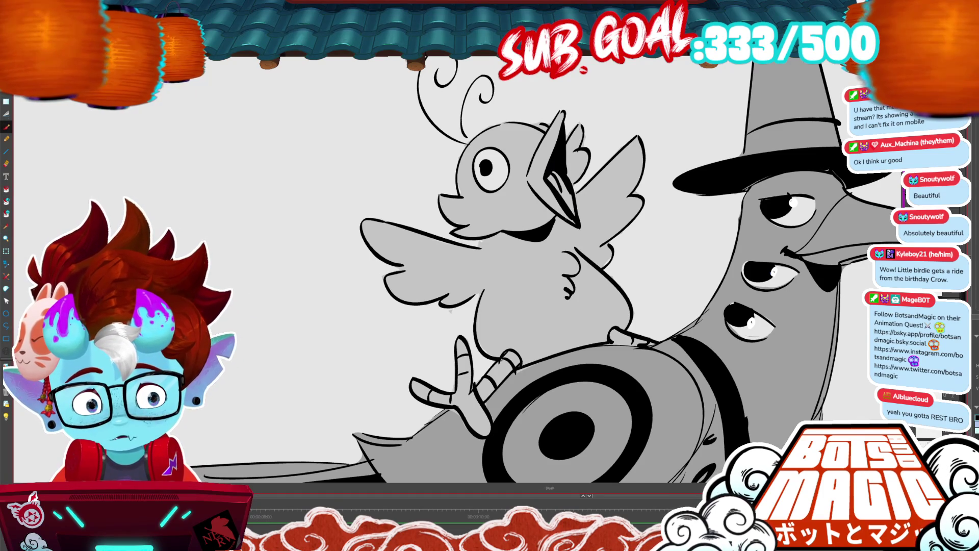
pyautogui.press('b')
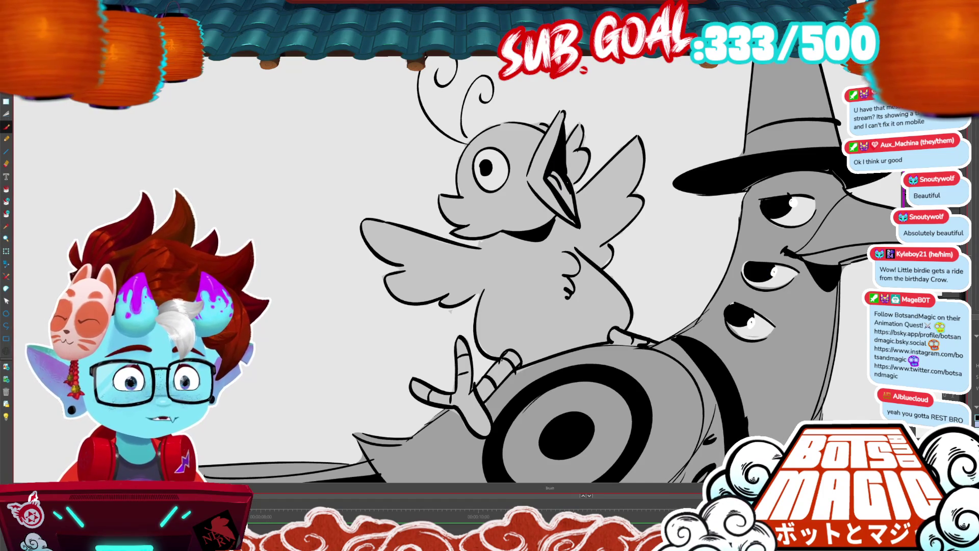
pyautogui.moveTo(475, 173)
pyautogui.mouseDown()
pyautogui.moveTo(466, 178)
pyautogui.moveTo(469, 154)
pyautogui.mouseUp()
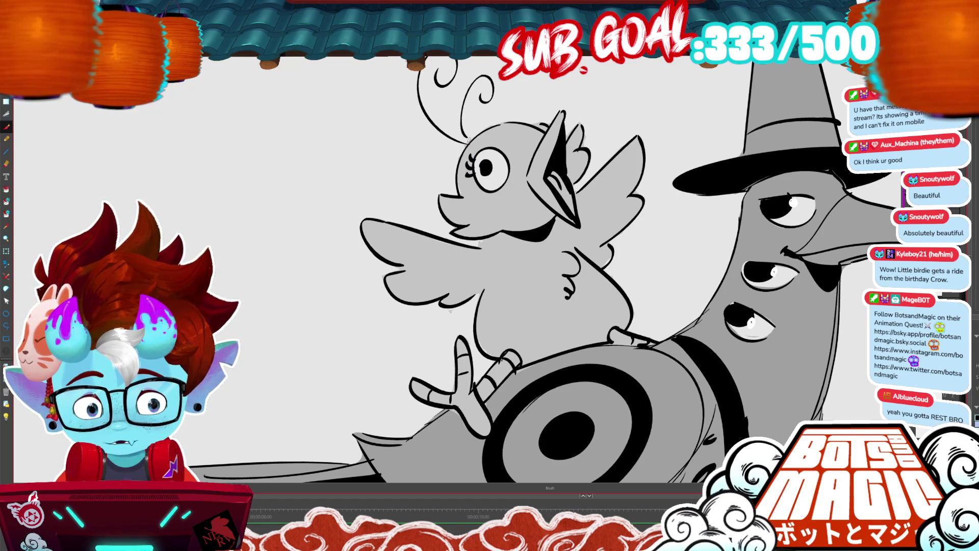
# Draw a trial stroke across the chick's wing, then undo it.
pyautogui.scroll(-3, 517, 186)
pyautogui.moveTo(437, 207); pyautogui.dragTo(496, 219)
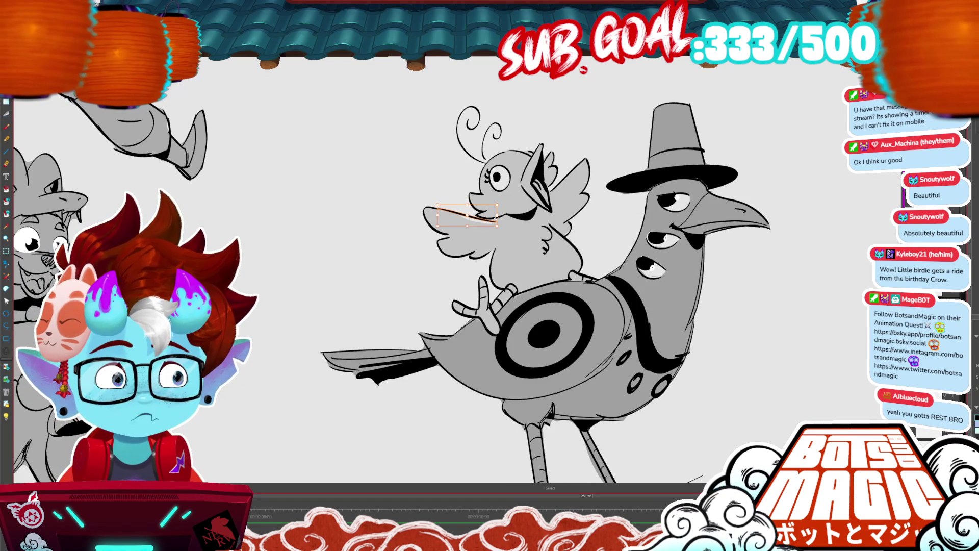
pyautogui.hotkey('ctrl', 'z')
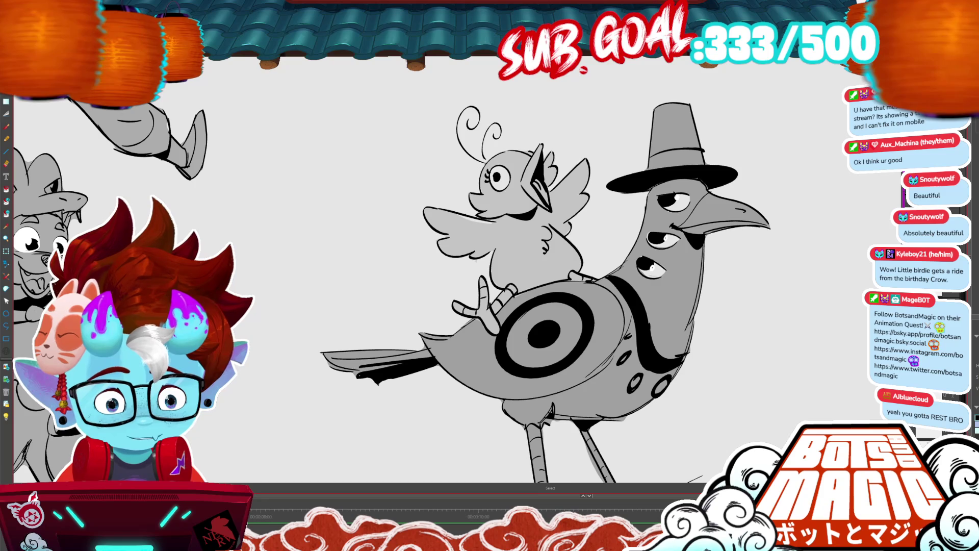
pyautogui.hotkey('alt', 'b')
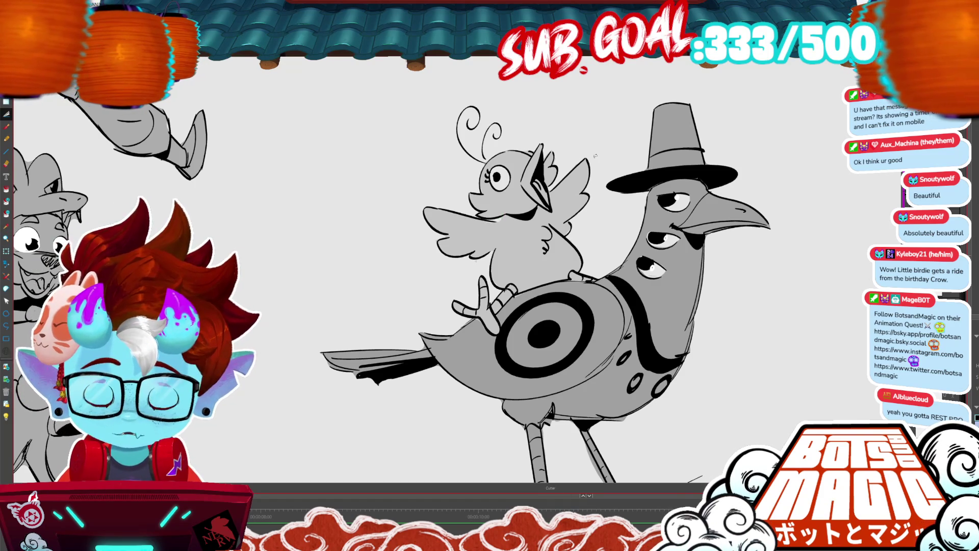
pyautogui.press('2')
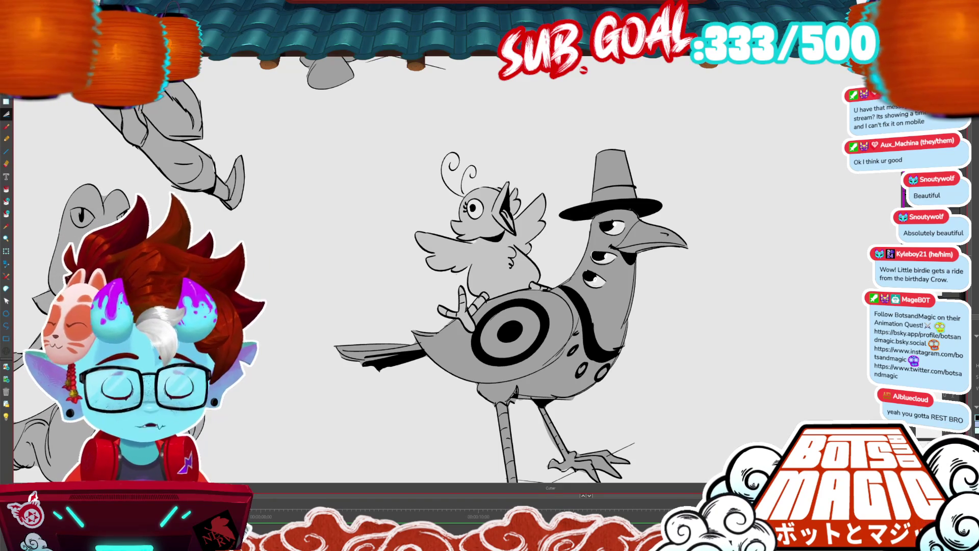
pyautogui.press('2')
pyautogui.scroll(5, 423, 299)
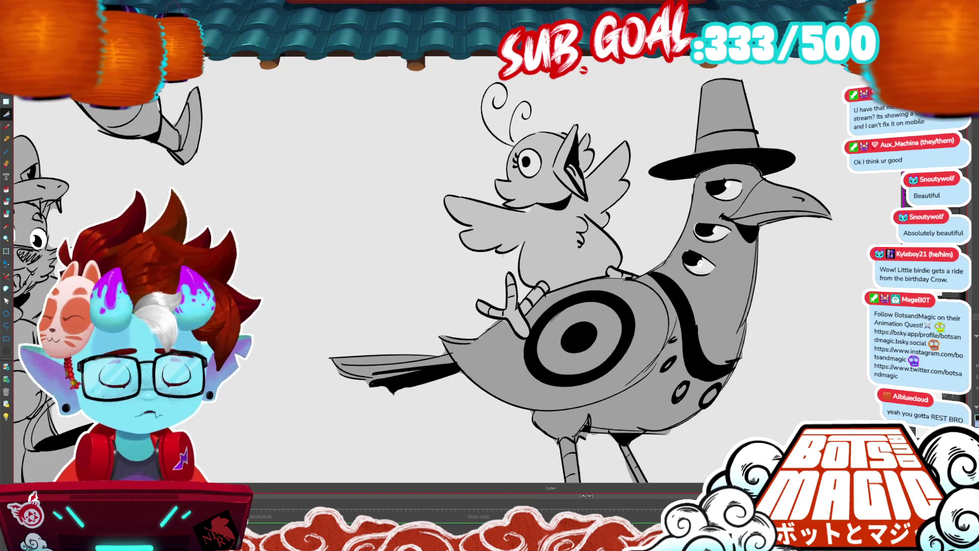
pyautogui.scroll(-3, 489, 275)
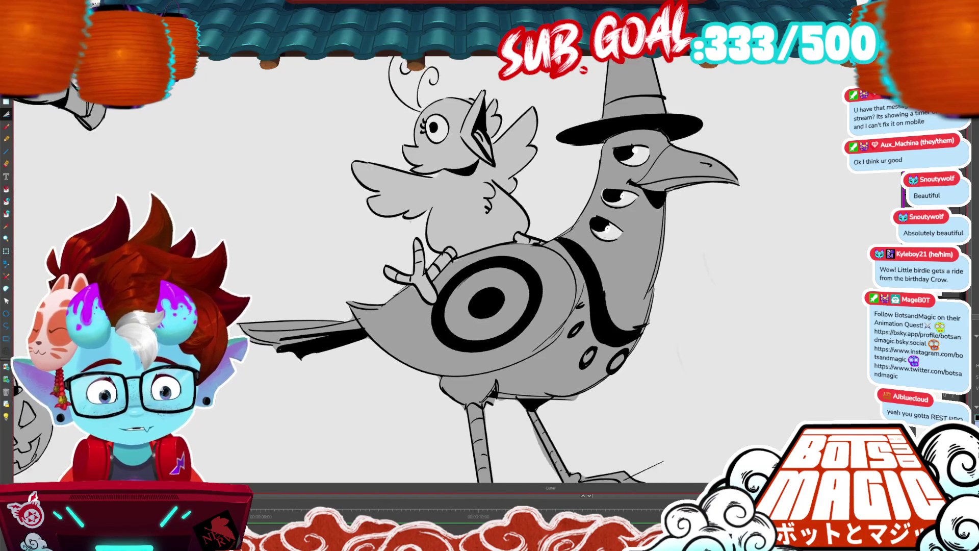
pyautogui.scroll(2, 489, 275)
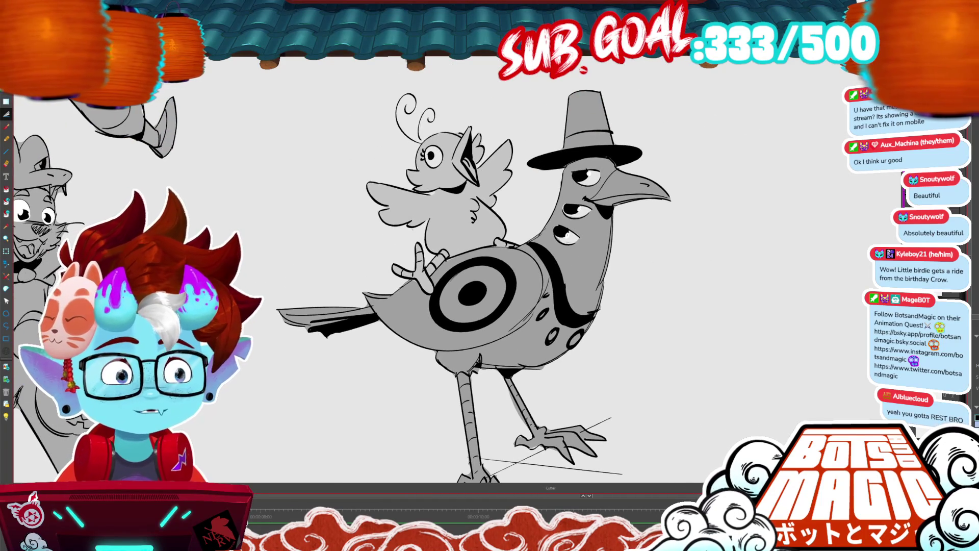
pyautogui.hscroll(4, 357, 285)
pyautogui.scroll(2, 357, 286)
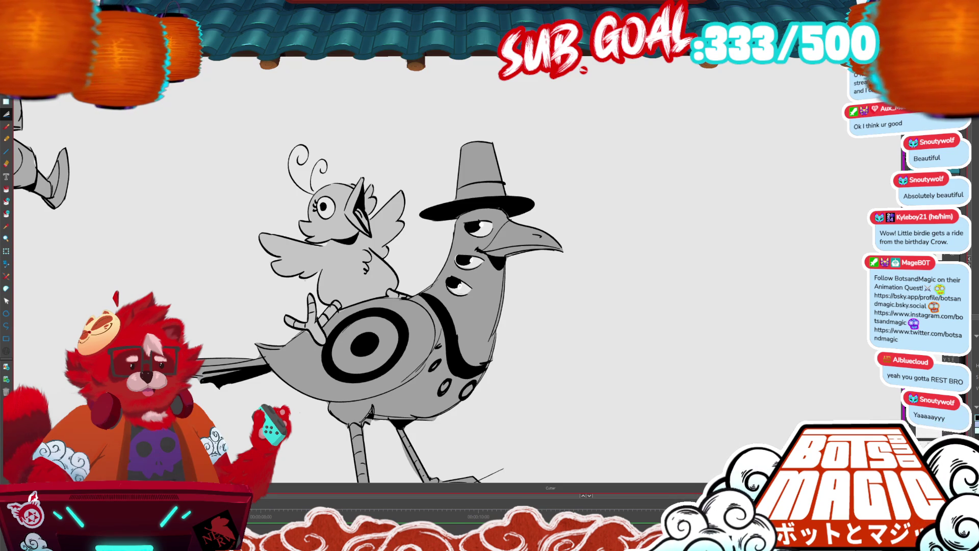
pyautogui.moveTo(731, 322); pyautogui.dragTo(678, 271)
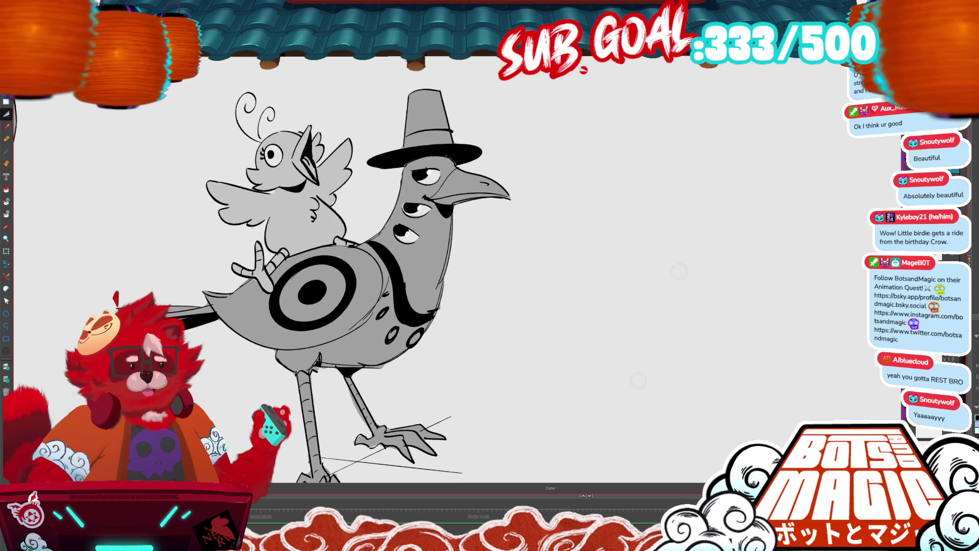
# Zoom out and pan across the canvas to show all the character drawings.
pyautogui.scroll(-4, 653, 233)
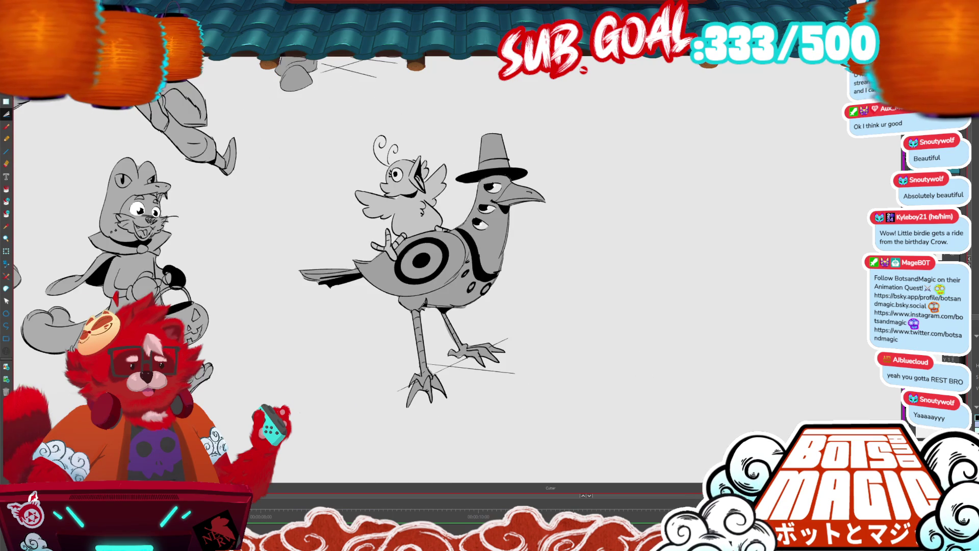
pyautogui.scroll(5, 283, 269)
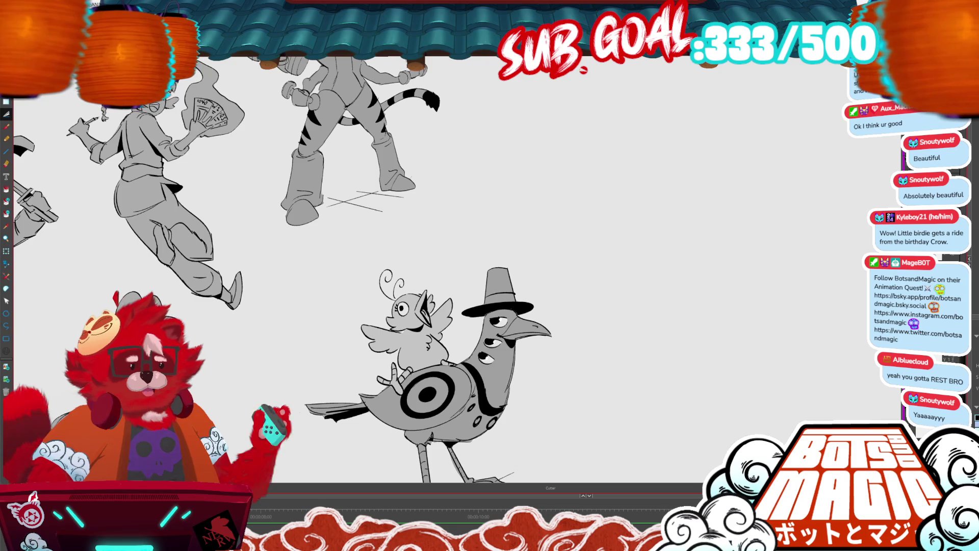
pyautogui.moveTo(278, 278); pyautogui.dragTo(243, 292)
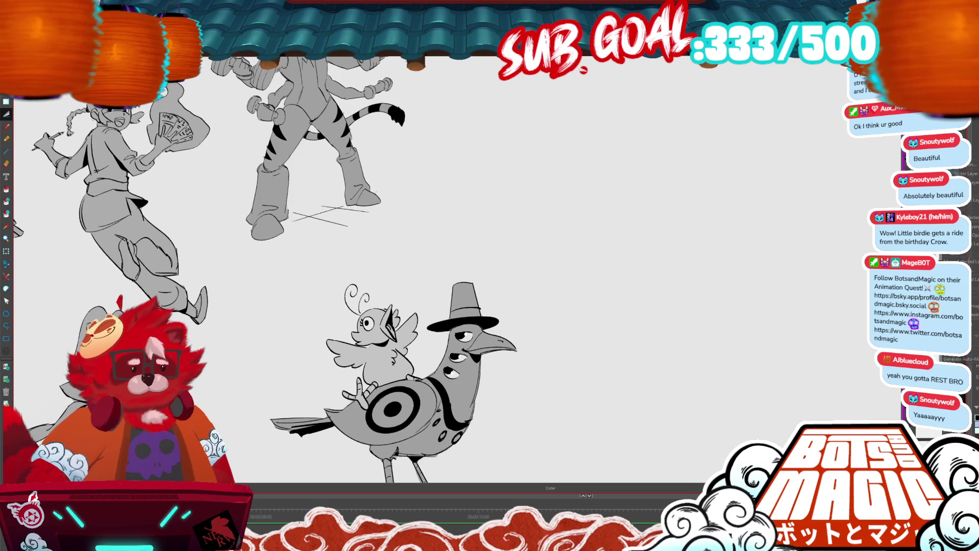
pyautogui.click(975, 261)
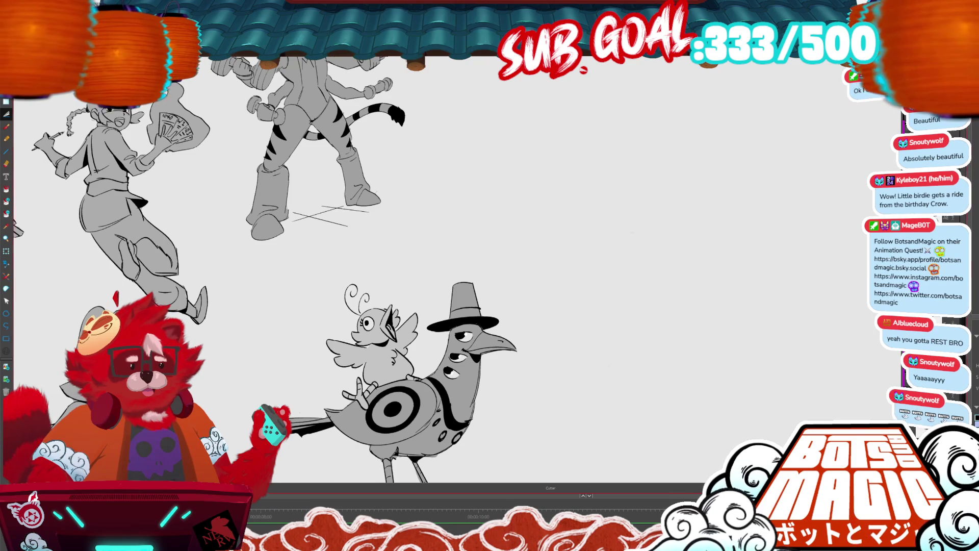
pyautogui.press('1')
pyautogui.moveTo(357, 255); pyautogui.dragTo(393, 268)
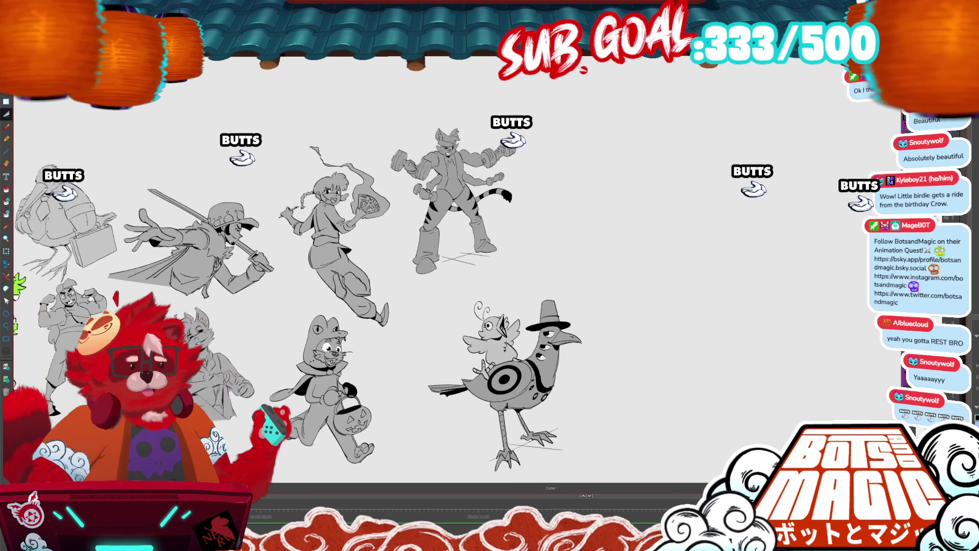
pyautogui.moveTo(523, 234); pyautogui.dragTo(594, 235)
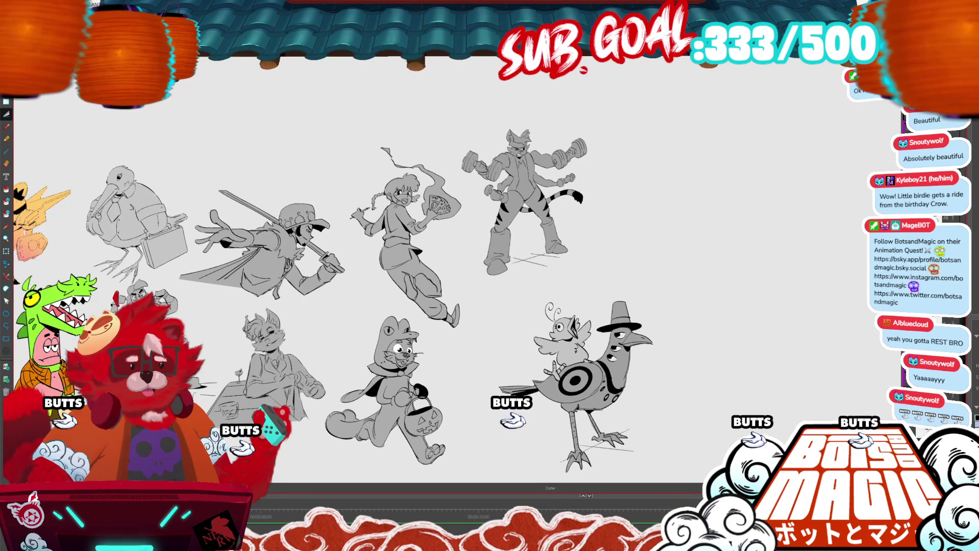
# Move the tiger drawing slightly down and to the right.
pyautogui.hotkey('alt', 's')
pyautogui.click(588, 233)
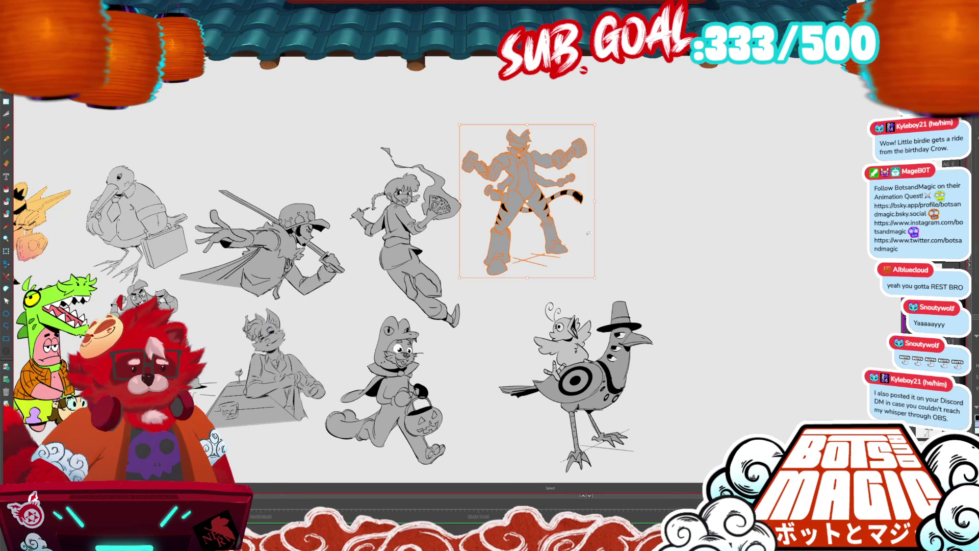
pyautogui.moveTo(554, 243)
pyautogui.mouseDown()
pyautogui.moveTo(572, 273)
pyautogui.moveTo(503, 260)
pyautogui.mouseUp()
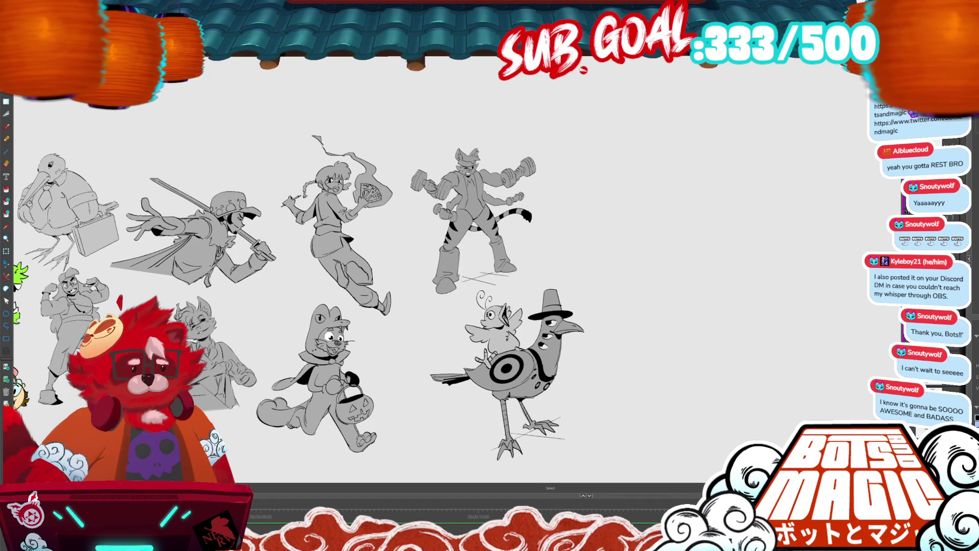
pyautogui.press('b')
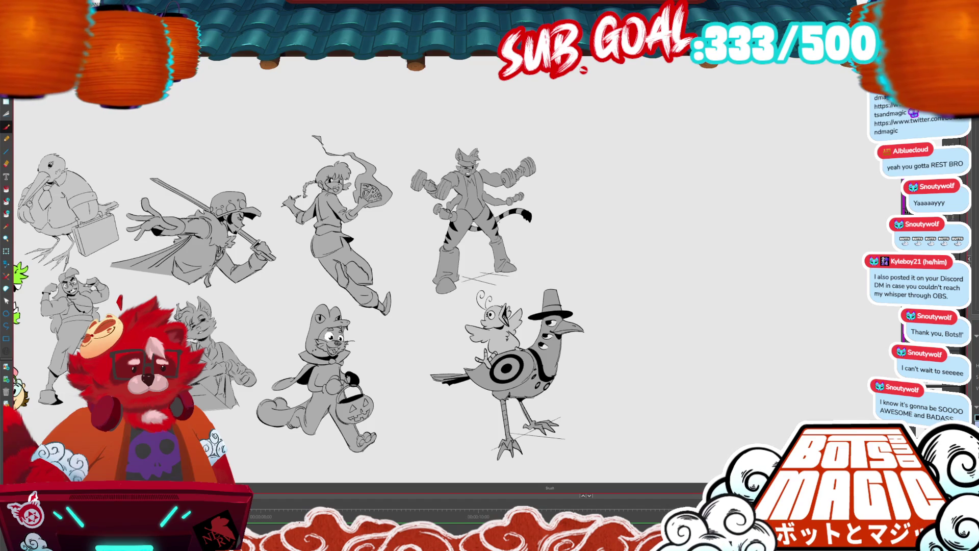
pyautogui.moveTo(674, 132); pyautogui.dragTo(687, 128)
pyautogui.hotkey('ctrl', 'z')
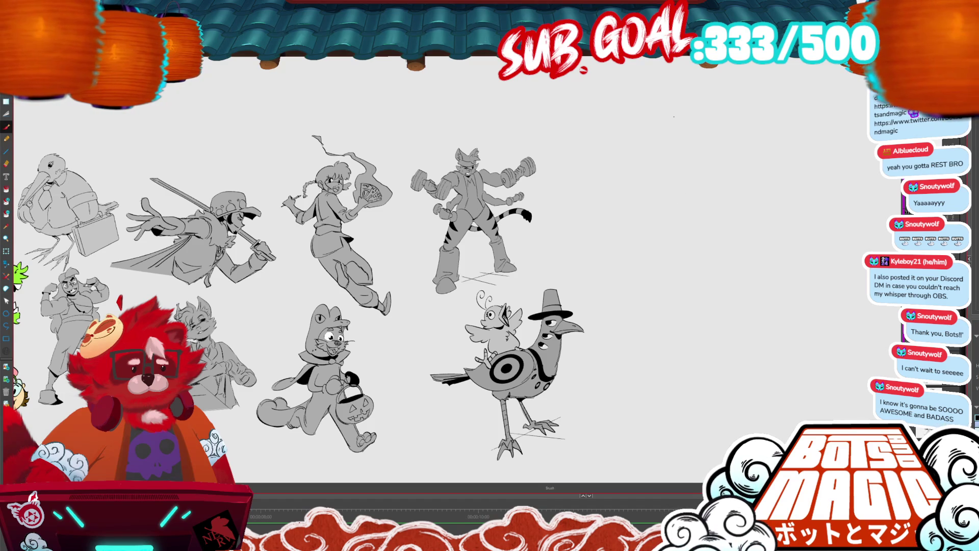
pyautogui.scroll(5, 673, 117)
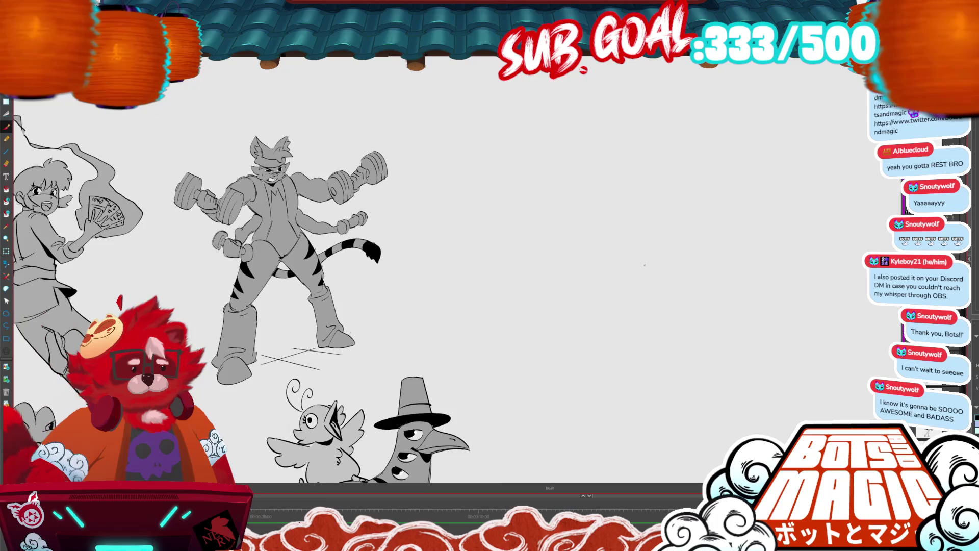
pyautogui.scroll(3, 659, 343)
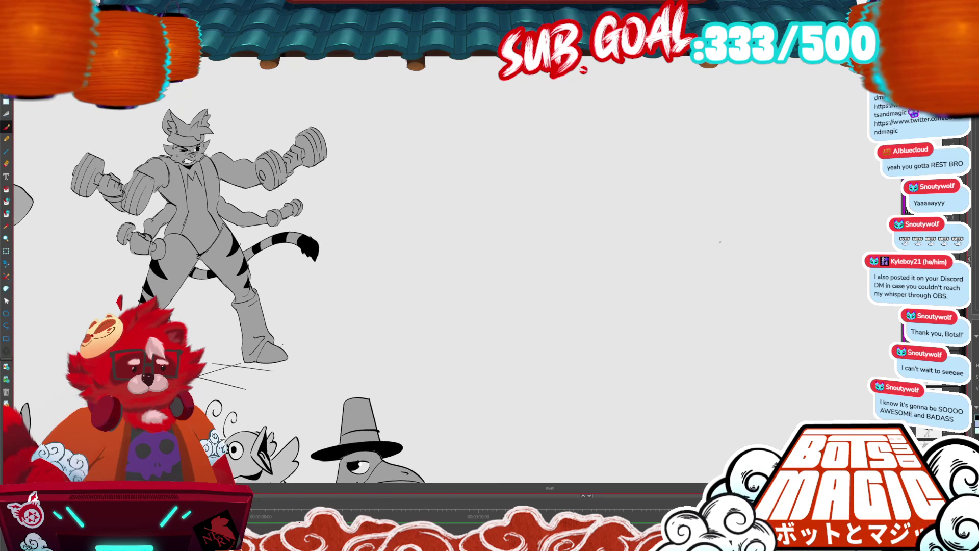
pyautogui.hscroll(-2, 693, 406)
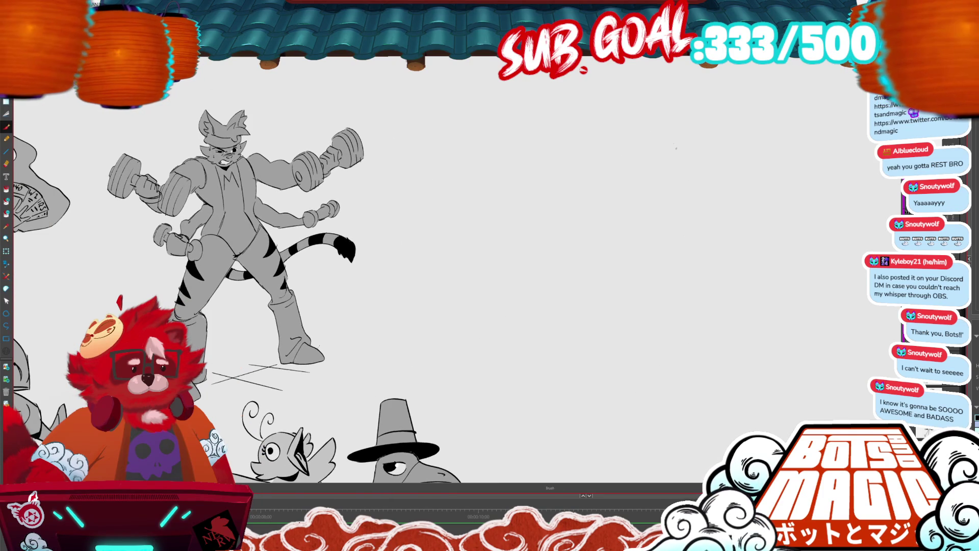
# Sketch the new head circle with a guideline and hood-like shapes beside it.
pyautogui.moveTo(641, 109)
pyautogui.mouseDown()
pyautogui.moveTo(684, 138)
pyautogui.moveTo(656, 104)
pyautogui.moveTo(661, 164)
pyautogui.mouseUp()
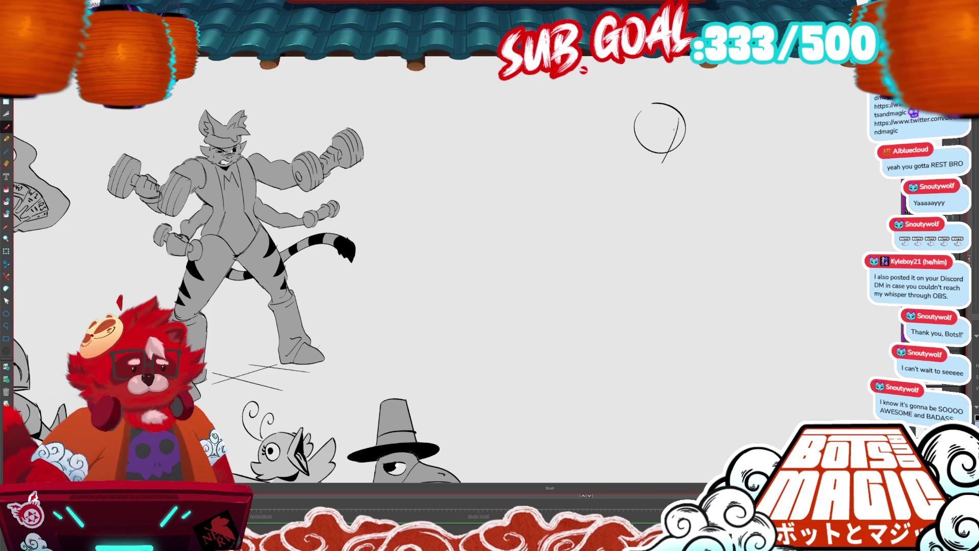
pyautogui.moveTo(681, 119); pyautogui.dragTo(660, 168)
pyautogui.moveTo(641, 121)
pyautogui.mouseDown()
pyautogui.moveTo(626, 133)
pyautogui.moveTo(633, 144)
pyautogui.moveTo(614, 143)
pyautogui.moveTo(637, 159)
pyautogui.mouseUp()
pyautogui.hotkey('ctrl', 'z')
pyautogui.moveTo(700, 131)
pyautogui.mouseDown()
pyautogui.moveTo(670, 163)
pyautogui.moveTo(681, 164)
pyautogui.moveTo(661, 168)
pyautogui.mouseUp()
# Erase the guideline, then add a stroke under the head and an ear arc.
pyautogui.moveTo(681, 120)
pyautogui.mouseDown()
pyautogui.moveTo(663, 166)
pyautogui.moveTo(641, 161)
pyautogui.mouseUp()
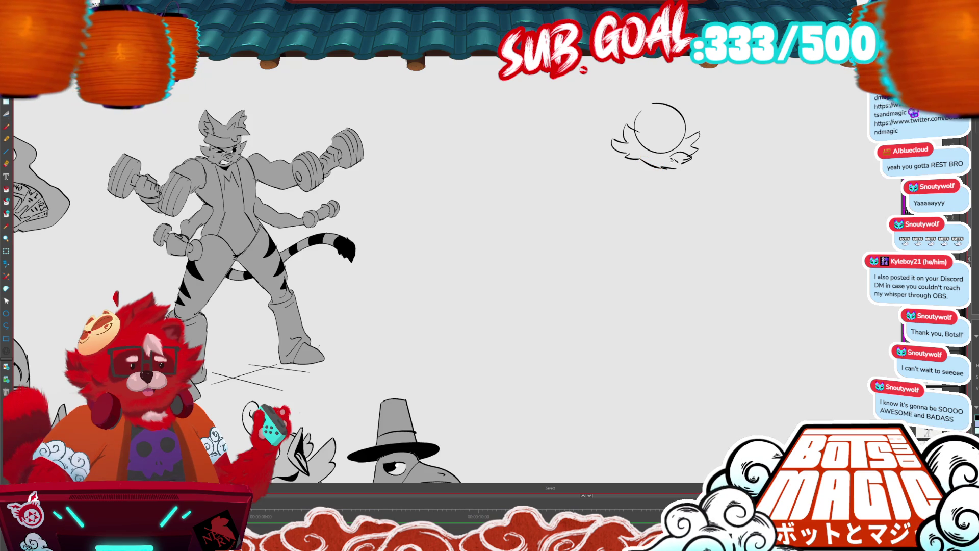
pyautogui.moveTo(686, 165); pyautogui.dragTo(677, 171)
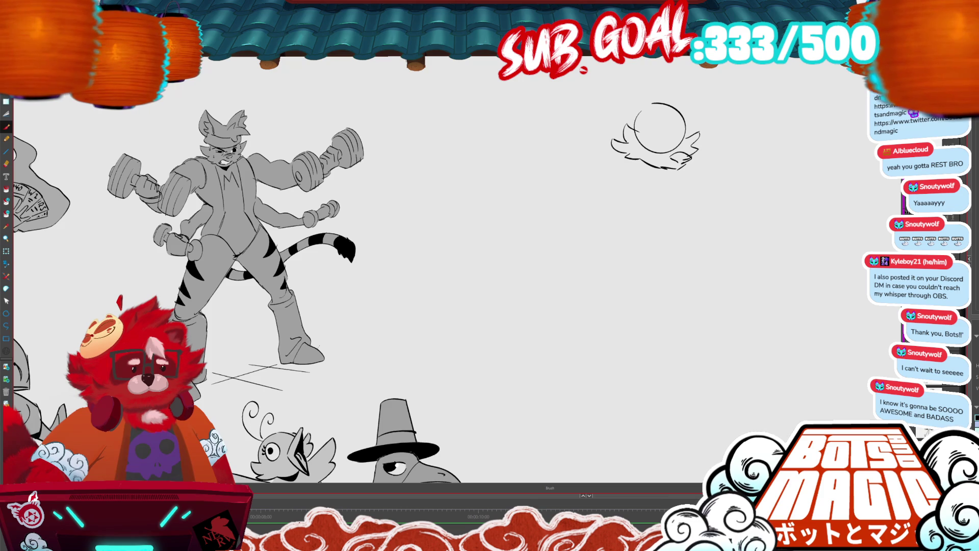
pyautogui.moveTo(669, 113)
pyautogui.mouseDown()
pyautogui.moveTo(724, 134)
pyautogui.moveTo(706, 127)
pyautogui.moveTo(702, 143)
pyautogui.mouseUp()
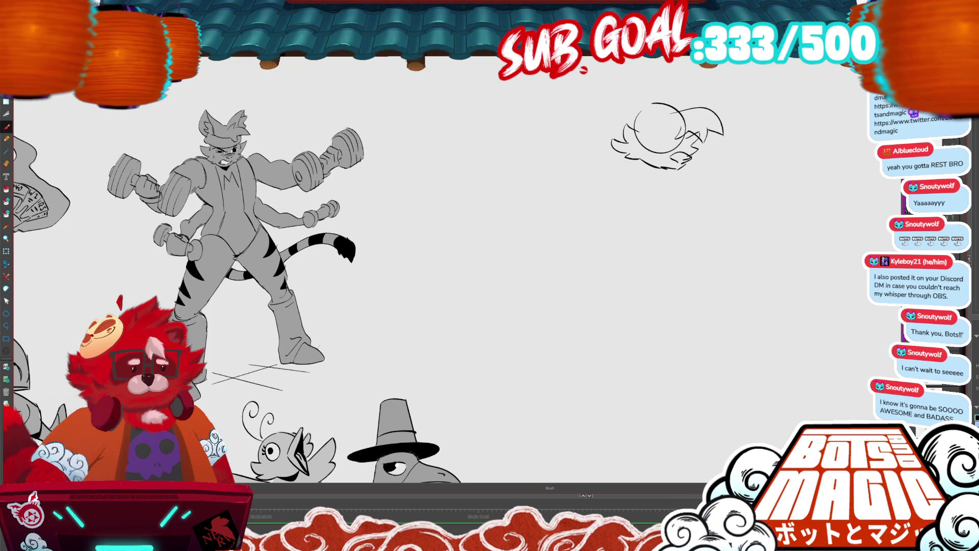
pyautogui.scroll(1, 753, 236)
pyautogui.click(711, 148)
pyautogui.click(745, 130)
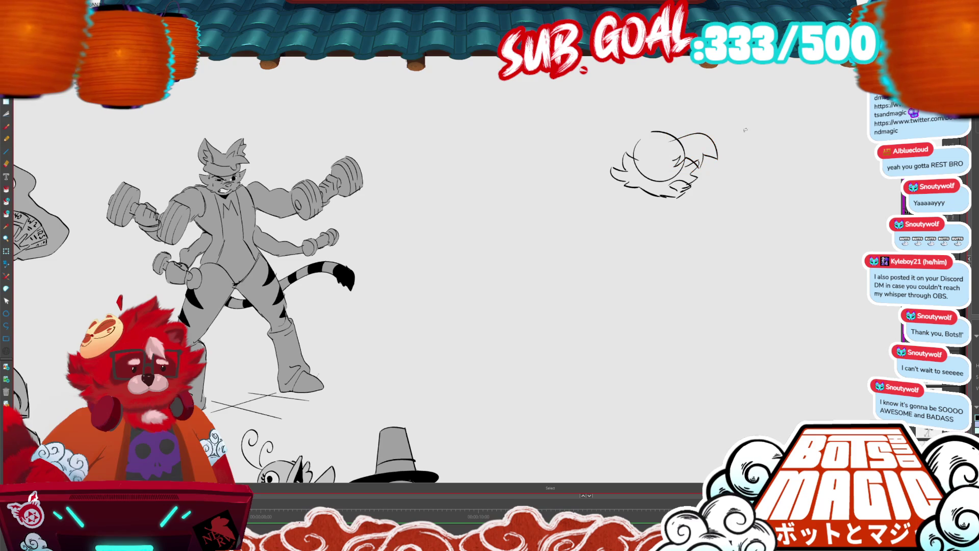
# Sketch a long curve above the head, then delete it.
pyautogui.moveTo(647, 139)
pyautogui.mouseDown()
pyautogui.moveTo(612, 111)
pyautogui.moveTo(580, 111)
pyautogui.moveTo(612, 156)
pyautogui.mouseUp()
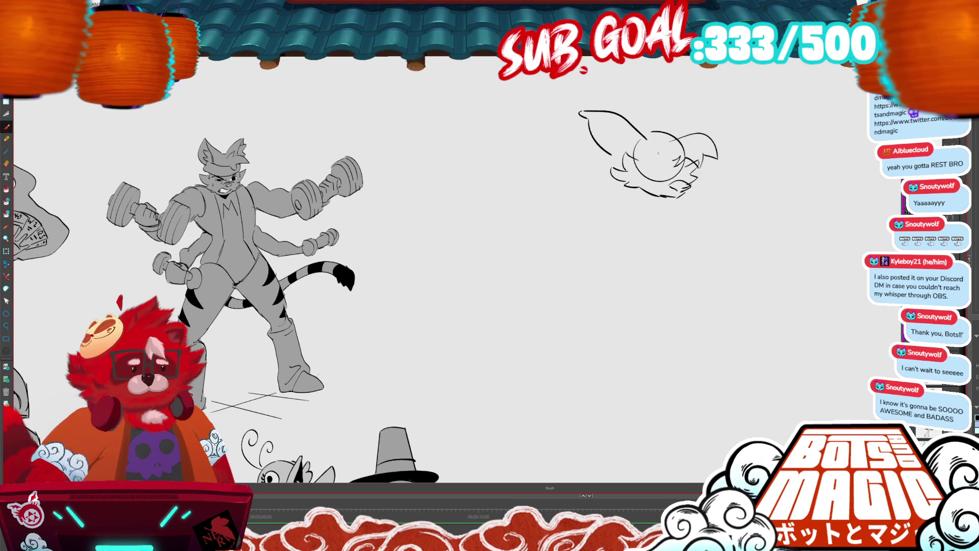
pyautogui.moveTo(587, 120)
pyautogui.mouseDown()
pyautogui.moveTo(594, 131)
pyautogui.moveTo(602, 120)
pyautogui.moveTo(645, 163)
pyautogui.mouseUp()
pyautogui.hotkey('alt', 's')
pyautogui.press('Delete')
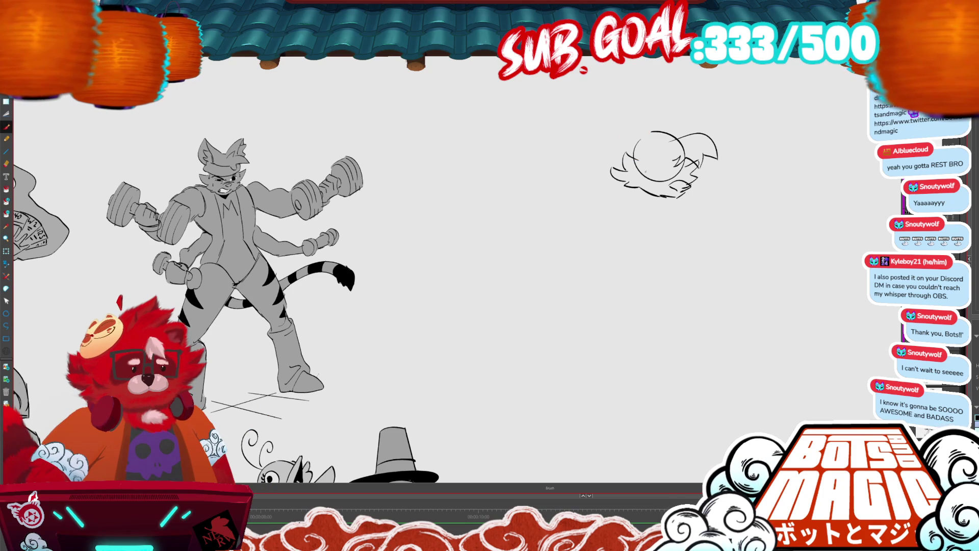
# Add a horizontal stroke inside the head circle, restoring the circle after a trial deletion.
pyautogui.moveTo(644, 169); pyautogui.dragTo(665, 166)
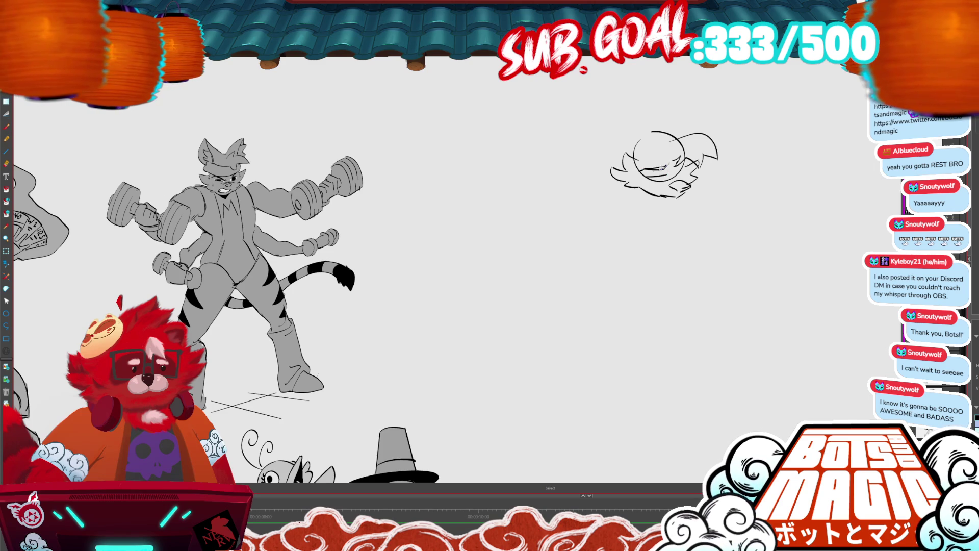
pyautogui.hotkey('alt', 's')
pyautogui.click(660, 163)
pyautogui.press('Delete')
pyautogui.hotkey('ctrl', 'z')
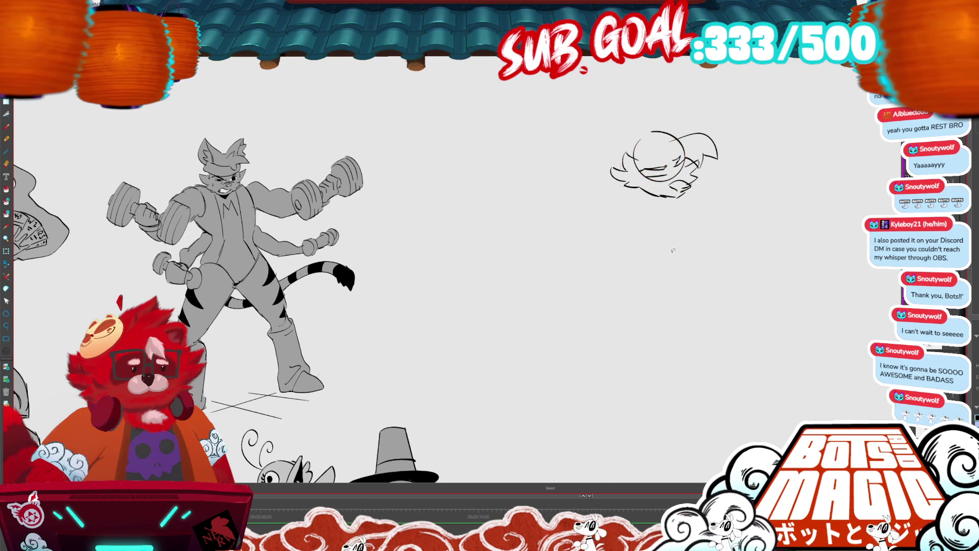
pyautogui.moveTo(714, 247); pyautogui.dragTo(678, 229)
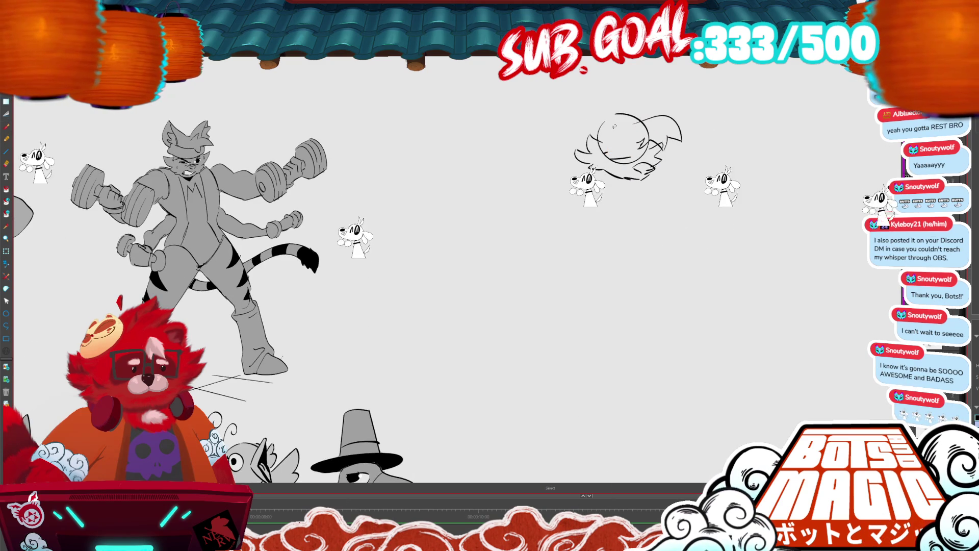
# Draw an eye stroke on the head and rough in a small hand below it.
pyautogui.hotkey('alt', 'b')
pyautogui.moveTo(606, 149)
pyautogui.mouseDown()
pyautogui.moveTo(622, 145)
pyautogui.moveTo(631, 165)
pyautogui.mouseUp()
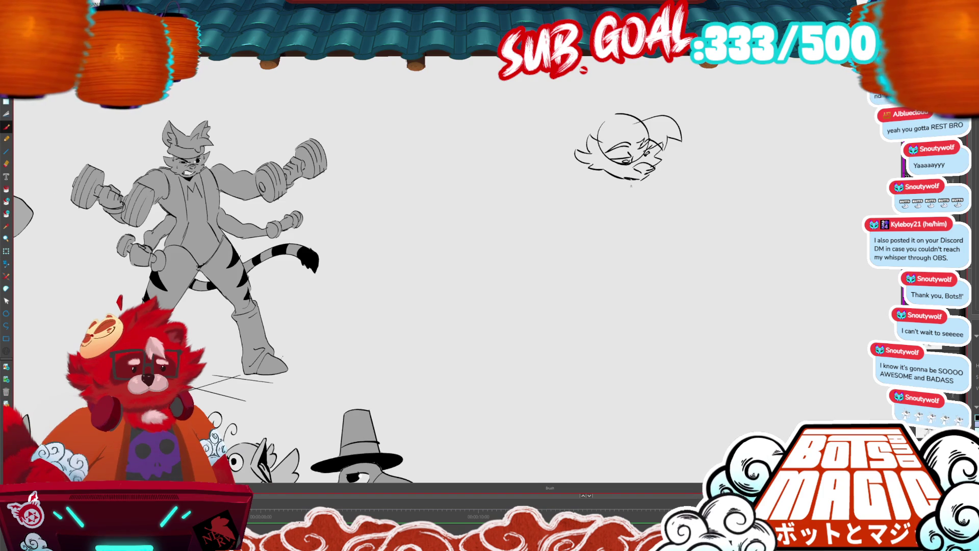
pyautogui.moveTo(673, 216)
pyautogui.mouseDown()
pyautogui.moveTo(661, 209)
pyautogui.moveTo(669, 218)
pyautogui.moveTo(661, 235)
pyautogui.moveTo(670, 222)
pyautogui.moveTo(657, 228)
pyautogui.moveTo(659, 242)
pyautogui.moveTo(689, 196)
pyautogui.moveTo(727, 241)
pyautogui.mouseUp()
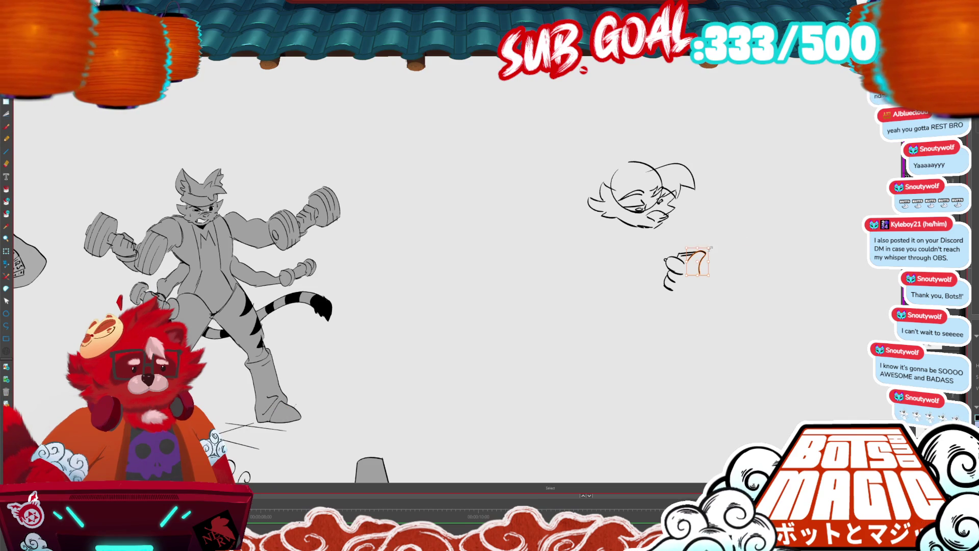
pyautogui.hotkey('ctrl', '-')
pyautogui.hotkey('ctrl', '-')
pyautogui.hotkey('ctrl', '-')
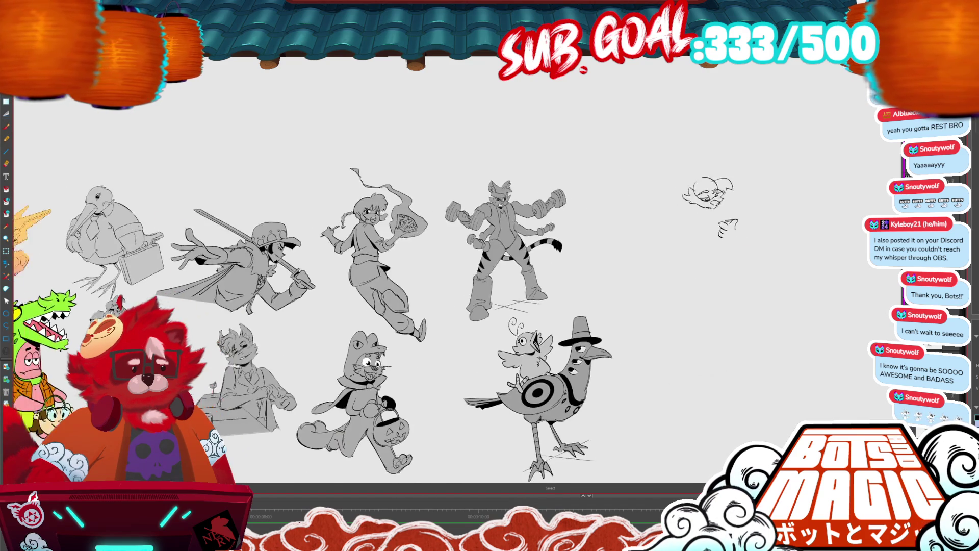
pyautogui.hscroll(-2, 306, 285)
pyautogui.hotkey('ctrl', '-')
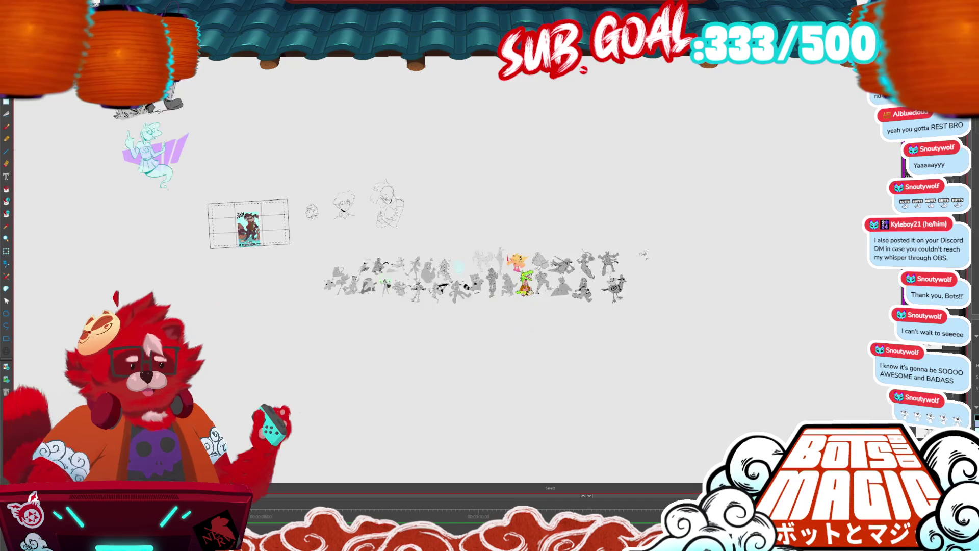
# Shift the framed sketch right and move the Nolan reference card left.
pyautogui.hscroll(-4, 459, 255)
pyautogui.moveTo(356, 237)
pyautogui.mouseDown()
pyautogui.moveTo(687, 222)
pyautogui.moveTo(745, 251)
pyautogui.moveTo(760, 234)
pyautogui.mouseUp()
pyautogui.hscroll(4, 458, 229)
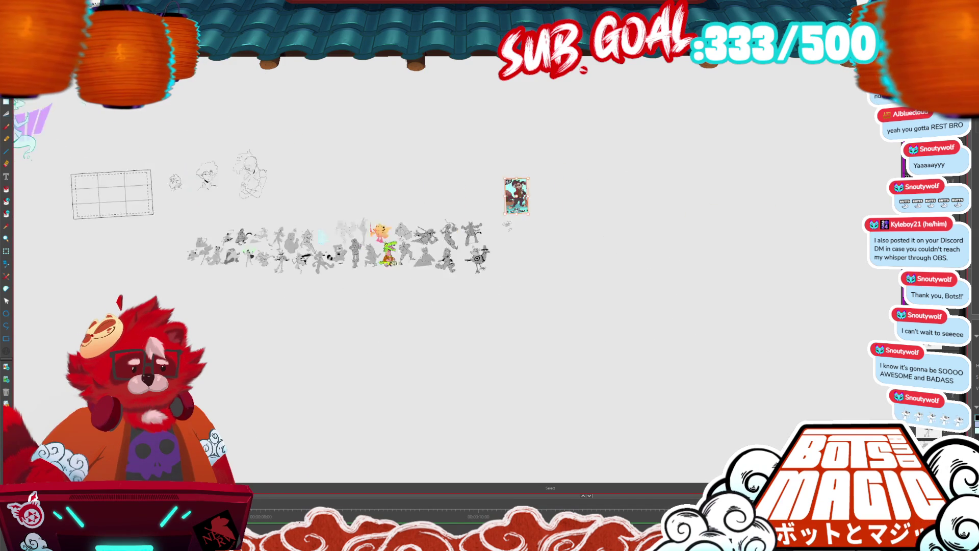
pyautogui.hotkey('ctrl', '+')
pyautogui.hotkey('ctrl', '+')
pyautogui.hotkey('ctrl', '+')
pyautogui.hotkey('ctrl', '+')
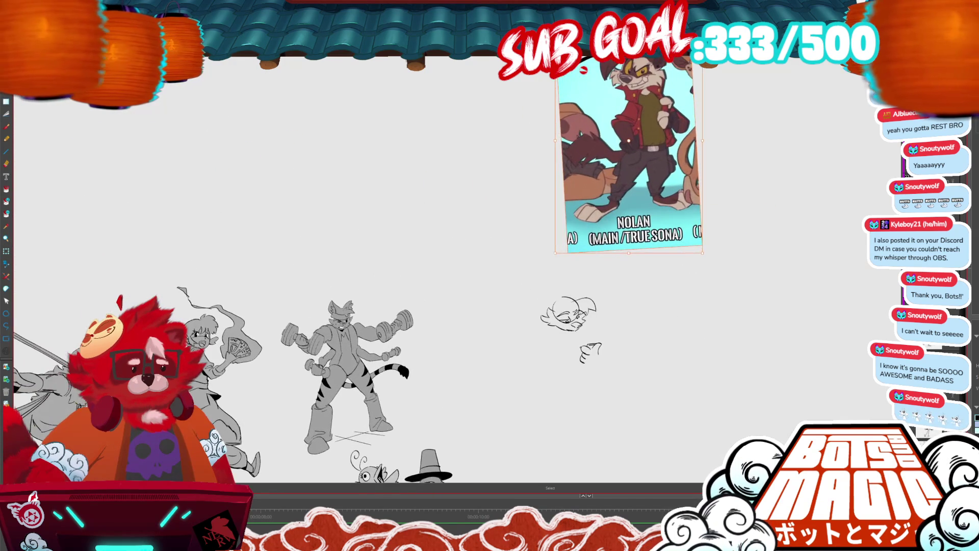
pyautogui.moveTo(628, 153); pyautogui.dragTo(459, 159)
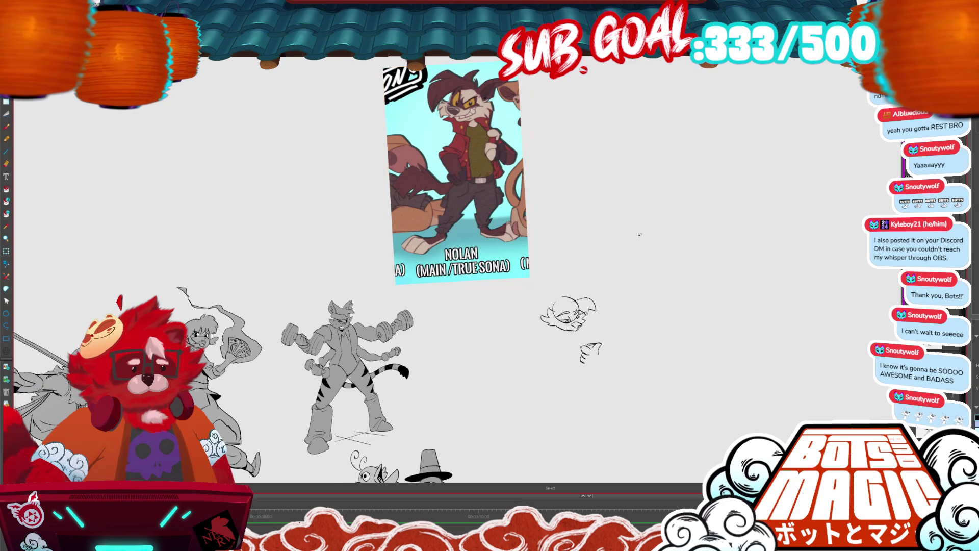
# Move the head-and-hand sketch up beside the card and draw an ear stroke.
pyautogui.moveTo(560, 232)
pyautogui.mouseDown()
pyautogui.moveTo(502, 306)
pyautogui.moveTo(566, 234)
pyautogui.mouseUp()
pyautogui.moveTo(541, 265)
pyautogui.mouseDown()
pyautogui.moveTo(557, 119)
pyautogui.moveTo(541, 240)
pyautogui.moveTo(622, 206)
pyautogui.mouseUp()
pyautogui.click(717, 180)
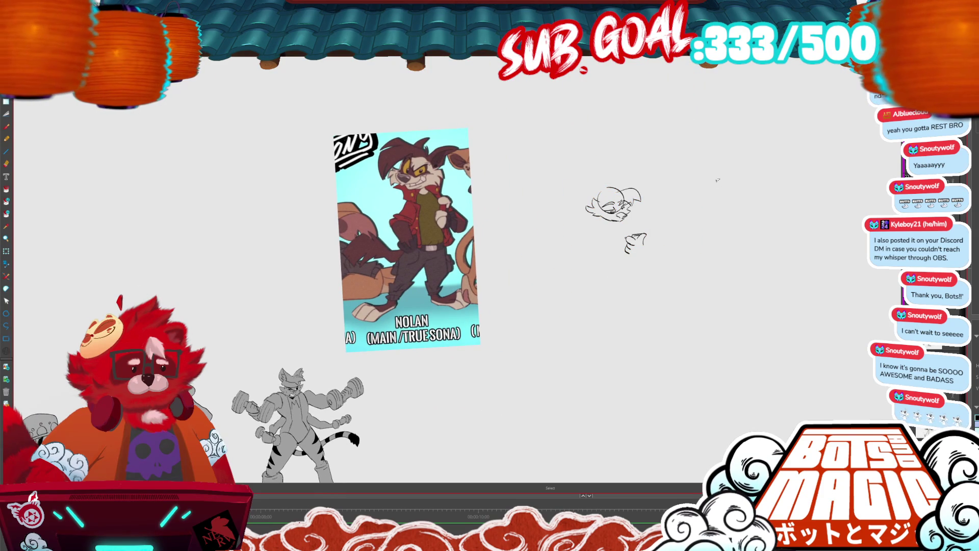
pyautogui.scroll(3, 595, 190)
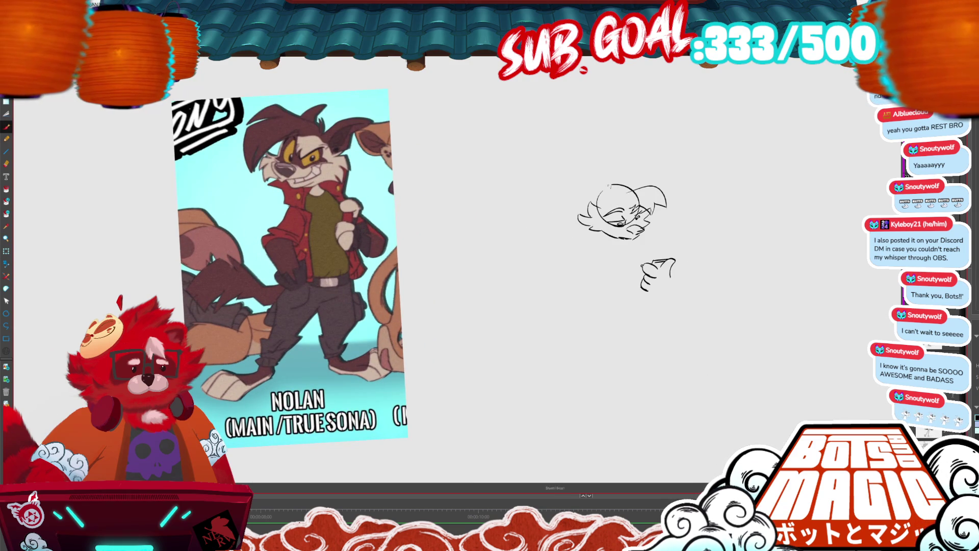
pyautogui.moveTo(610, 188)
pyautogui.mouseDown()
pyautogui.moveTo(591, 169)
pyautogui.moveTo(557, 170)
pyautogui.moveTo(561, 177)
pyautogui.moveTo(549, 178)
pyautogui.moveTo(571, 211)
pyautogui.moveTo(587, 215)
pyautogui.moveTo(576, 188)
pyautogui.moveTo(573, 207)
pyautogui.mouseUp()
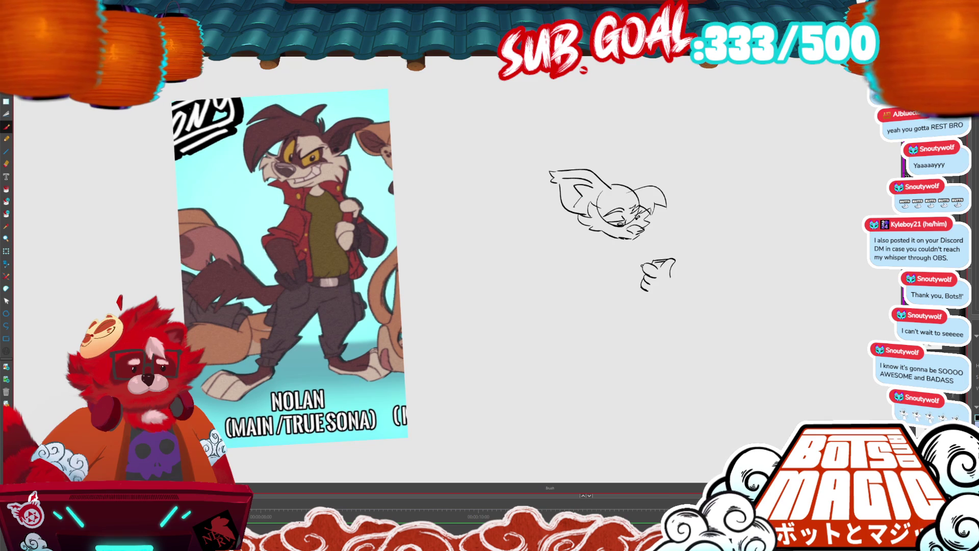
# Add a dot inside the left ear and resize and reposition the ear strokes.
pyautogui.click(567, 201)
pyautogui.hotkey('alt', 'i')
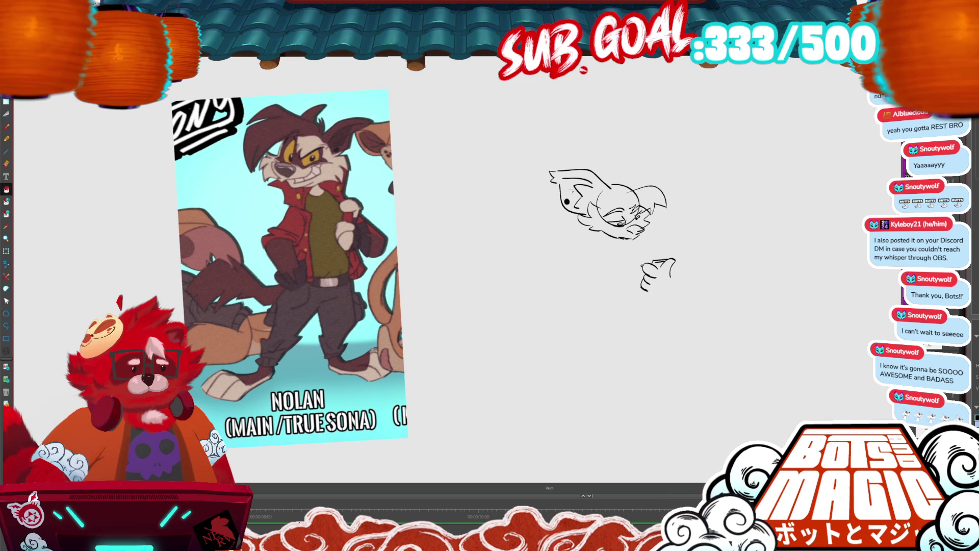
pyautogui.moveTo(602, 180); pyautogui.dragTo(553, 224)
pyautogui.moveTo(614, 164); pyautogui.dragTo(627, 162)
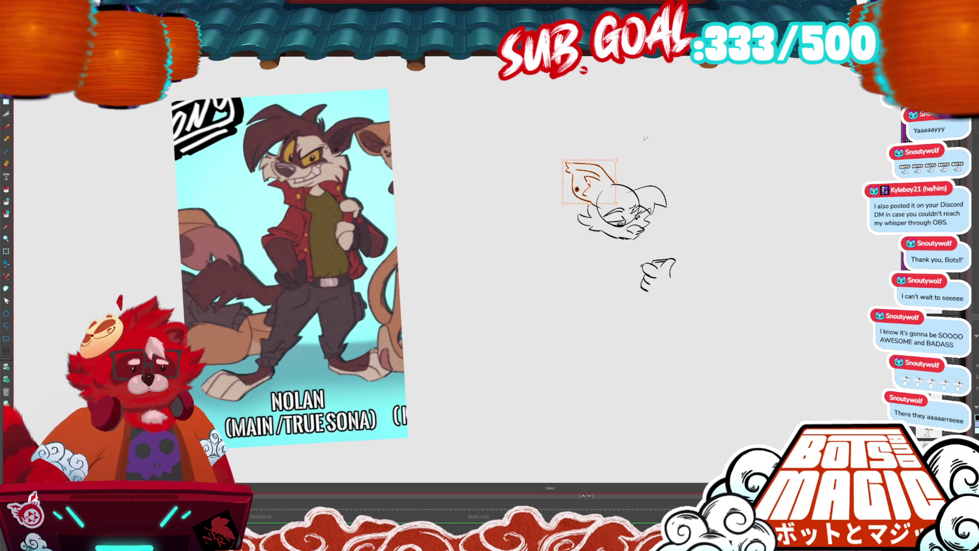
pyautogui.click(626, 163)
# Draw the top of the head and the outer edge of the pointed right ear.
pyautogui.press('b')
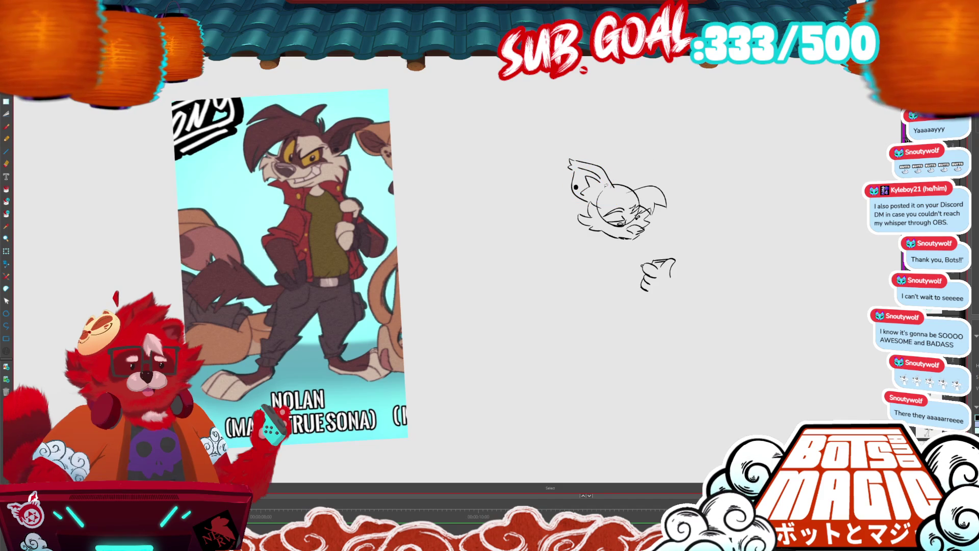
pyautogui.hotkey('ctrl', 'z')
pyautogui.hotkey('ctrl', 'z')
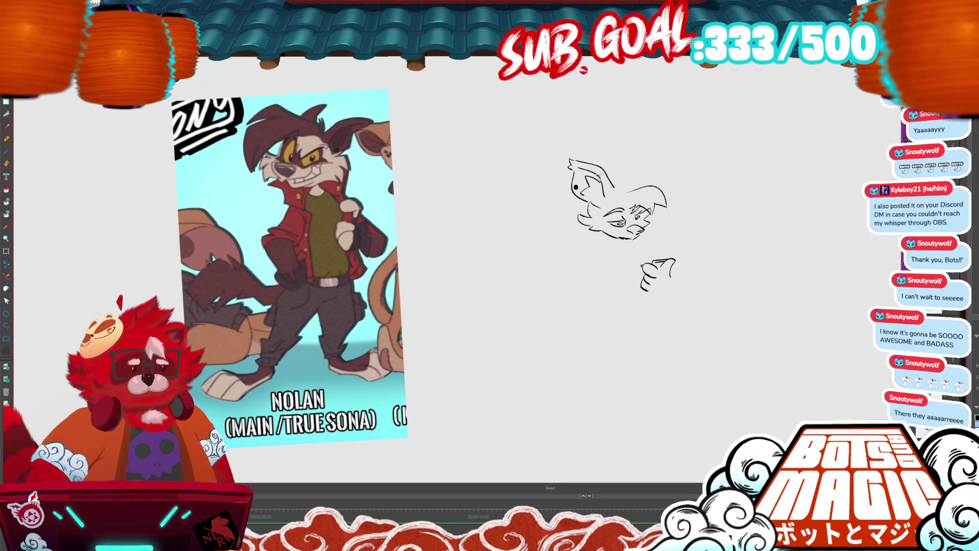
pyautogui.moveTo(615, 186); pyautogui.dragTo(661, 150)
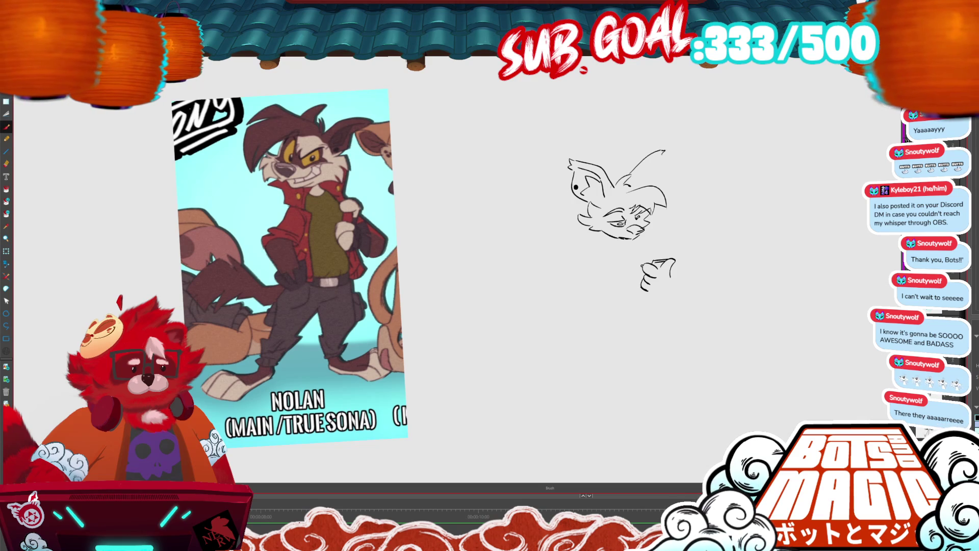
pyautogui.moveTo(662, 152)
pyautogui.mouseDown()
pyautogui.moveTo(661, 188)
pyautogui.moveTo(635, 187)
pyautogui.mouseUp()
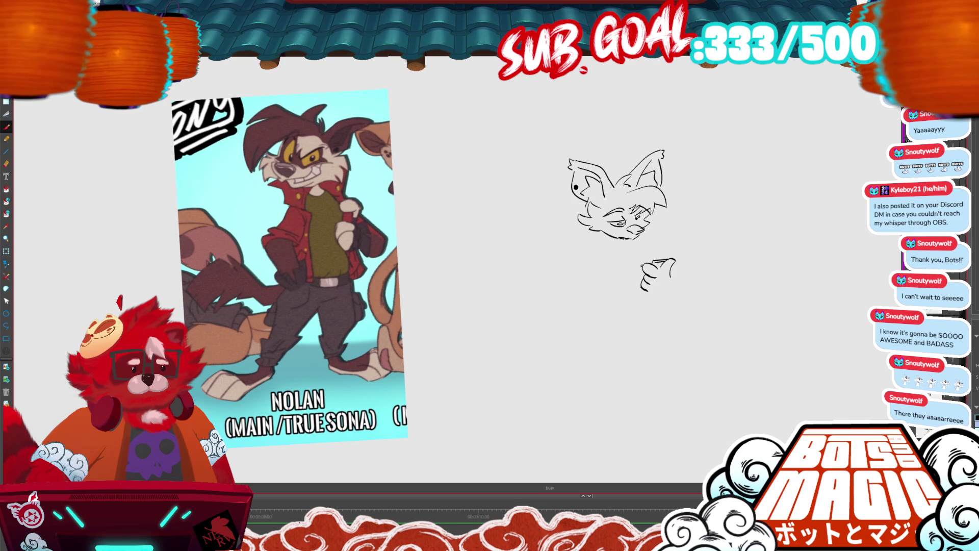
pyautogui.scroll(-1, 423, 266)
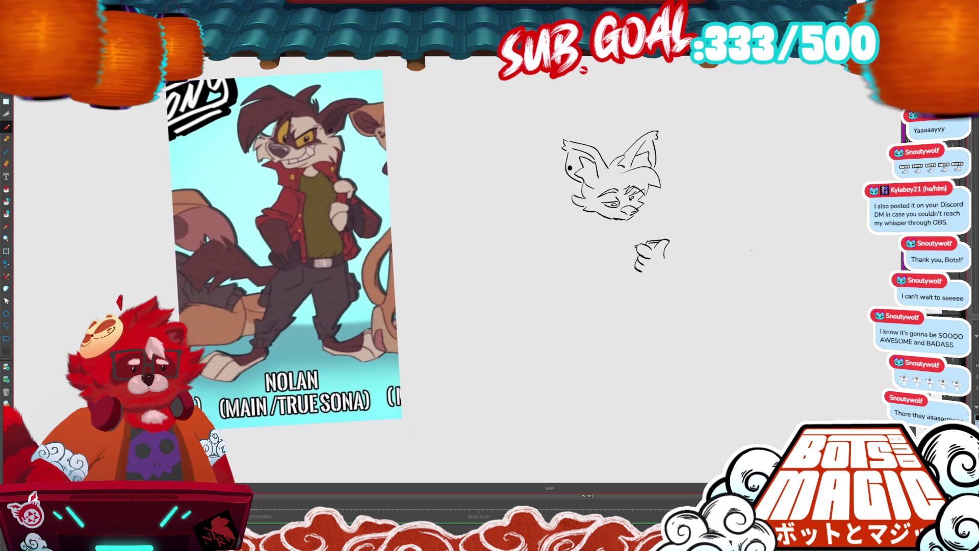
pyautogui.press('m')
pyautogui.moveTo(585, 178); pyautogui.dragTo(584, 178)
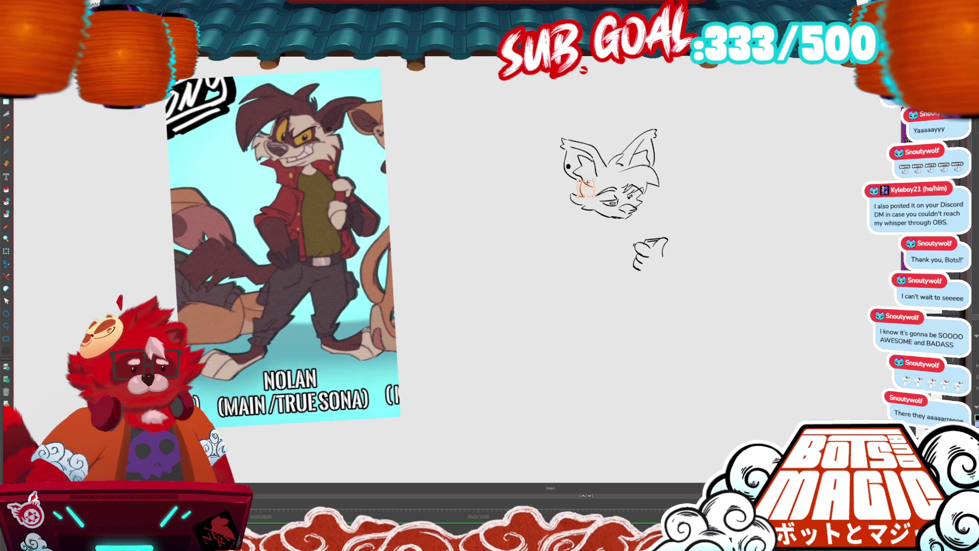
pyautogui.press('b')
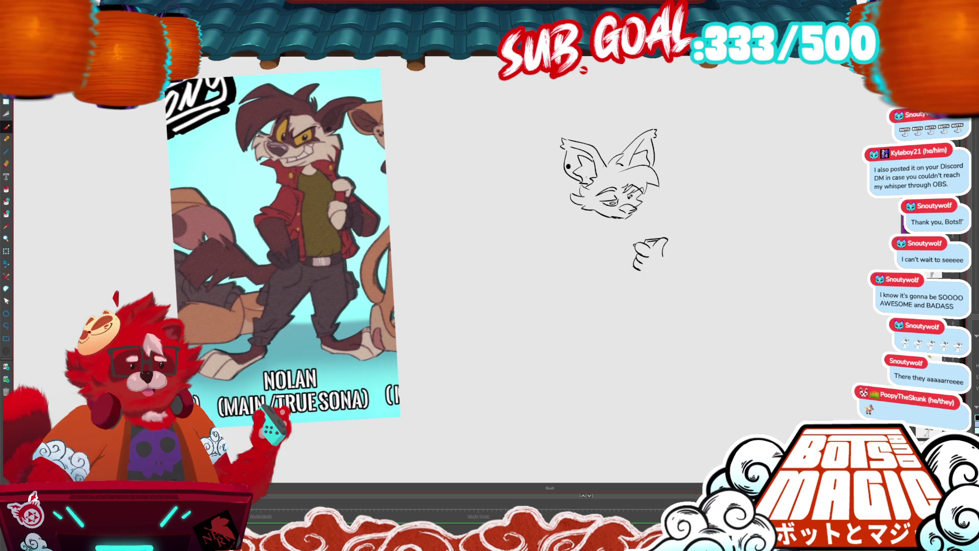
pyautogui.scroll(3, 597, 236)
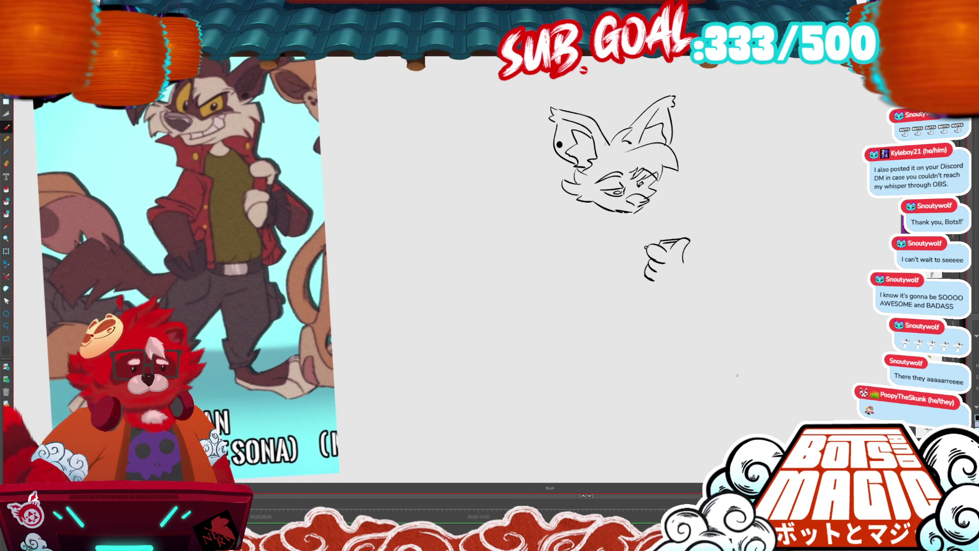
# Add a forehead line and sketch the shoulder curve and chest line under the head.
pyautogui.moveTo(619, 164); pyautogui.dragTo(629, 167)
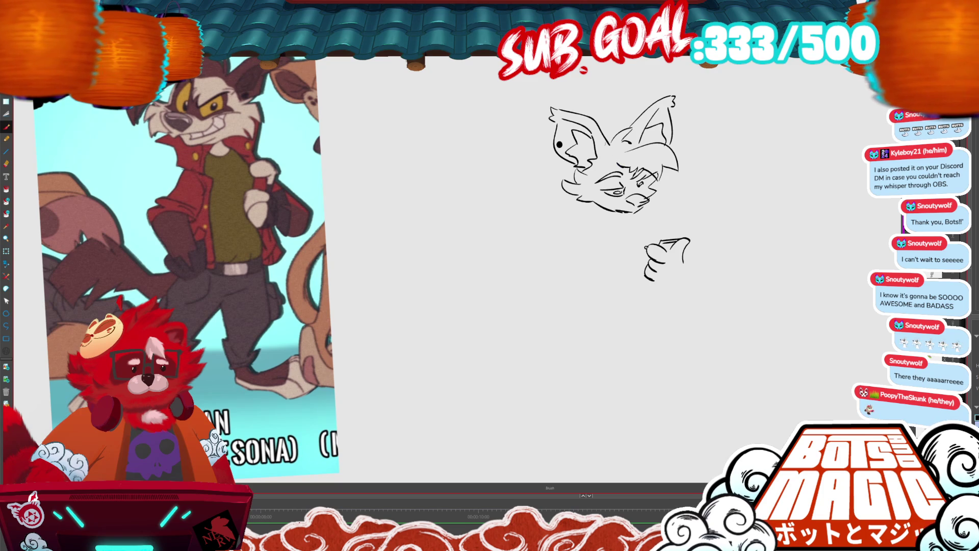
pyautogui.scroll(-2, 464, 262)
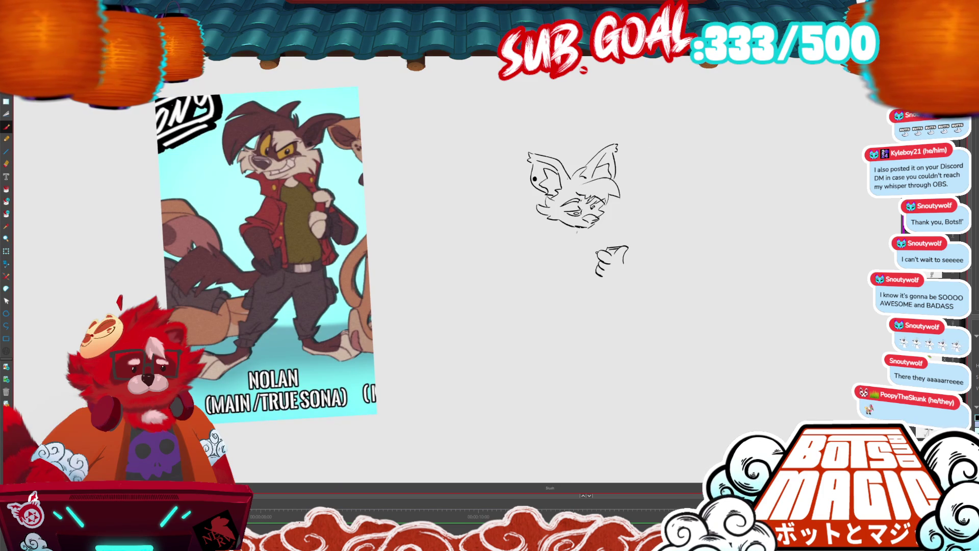
pyautogui.moveTo(560, 249); pyautogui.dragTo(531, 227)
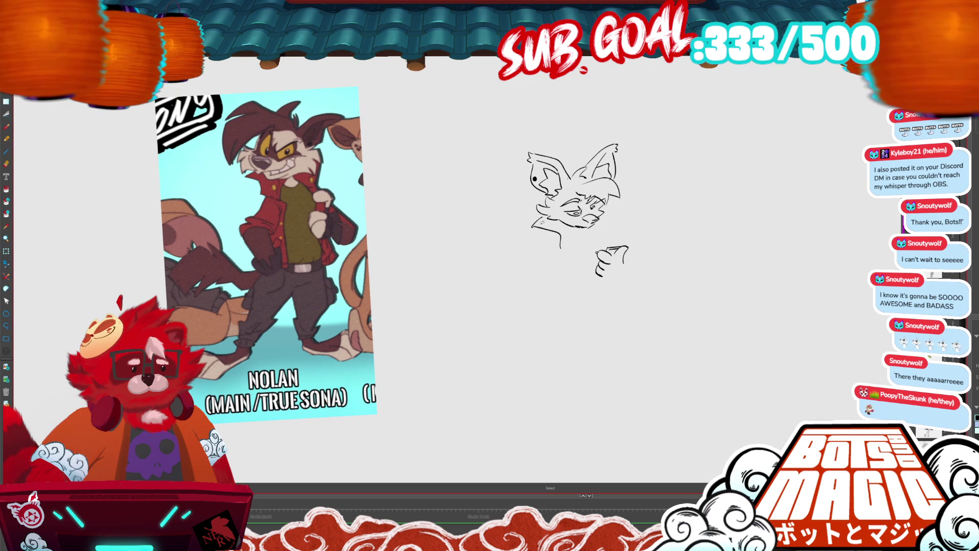
pyautogui.hotkey('ctrl', 'z')
pyautogui.hotkey('ctrl', 'z')
pyautogui.moveTo(558, 252)
pyautogui.mouseDown()
pyautogui.moveTo(520, 239)
pyautogui.moveTo(565, 238)
pyautogui.moveTo(527, 210)
pyautogui.moveTo(509, 235)
pyautogui.moveTo(577, 270)
pyautogui.mouseUp()
pyautogui.moveTo(576, 227)
pyautogui.mouseDown()
pyautogui.moveTo(582, 242)
pyautogui.moveTo(573, 233)
pyautogui.mouseUp()
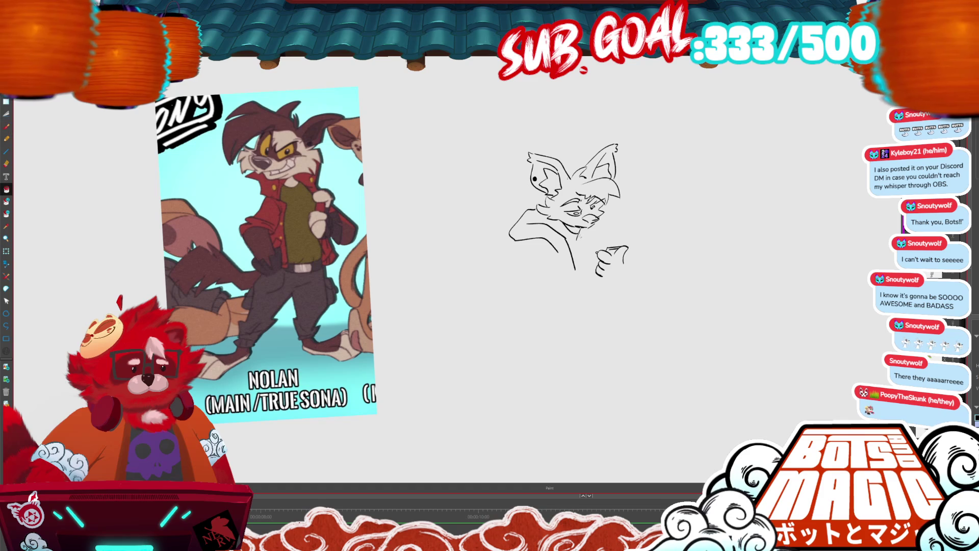
# Zoom in close on the face and draw a drool line below the mouth.
pyautogui.press('g')
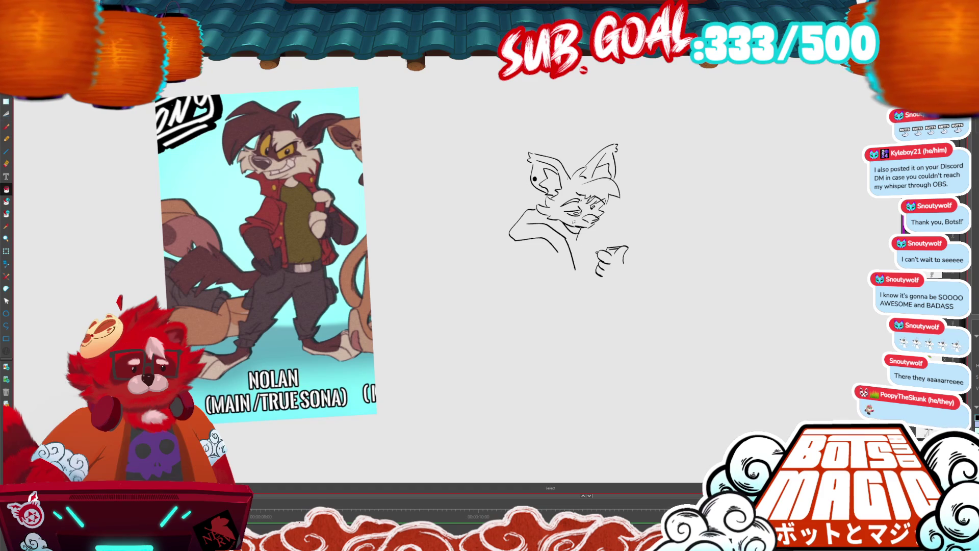
pyautogui.press('b')
pyautogui.hotkey('alt', 's')
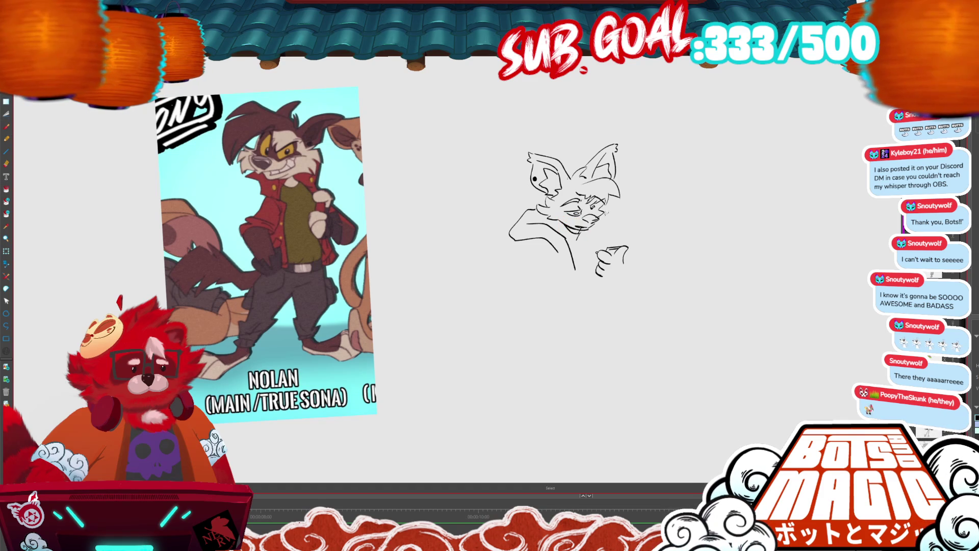
pyautogui.press('b')
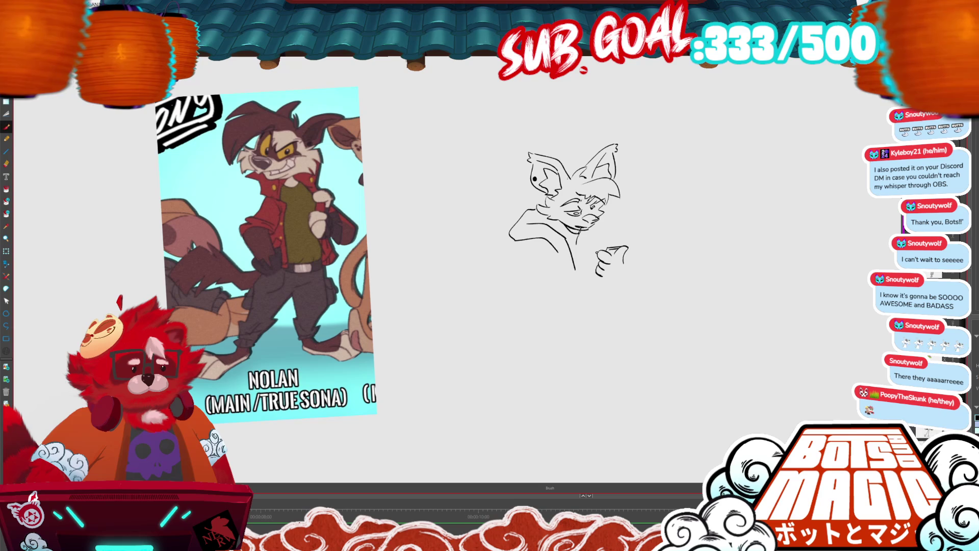
pyautogui.moveTo(561, 229); pyautogui.dragTo(515, 201)
pyautogui.moveTo(461, 472)
pyautogui.mouseDown()
pyautogui.moveTo(448, 229)
pyautogui.moveTo(459, 109)
pyautogui.moveTo(454, 131)
pyautogui.mouseUp()
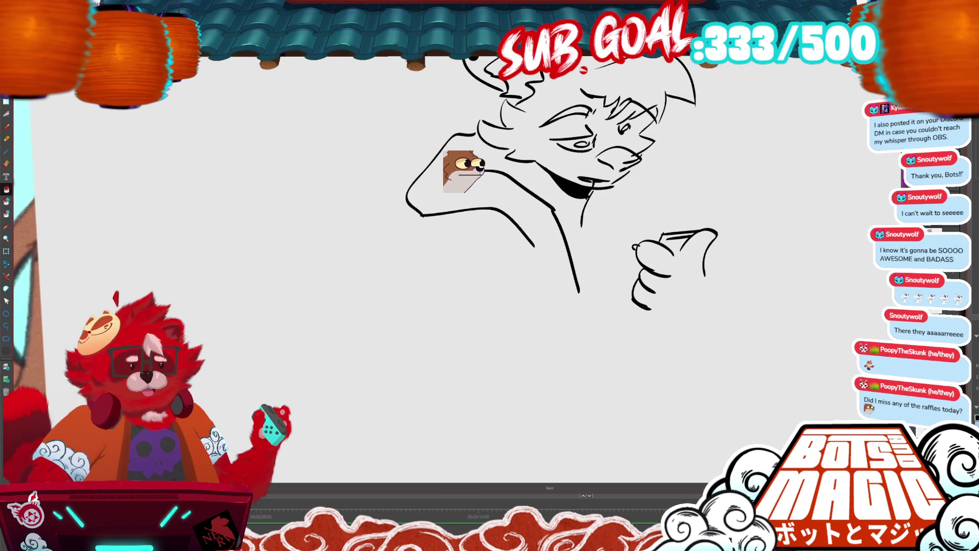
pyautogui.moveTo(591, 189); pyautogui.dragTo(582, 226)
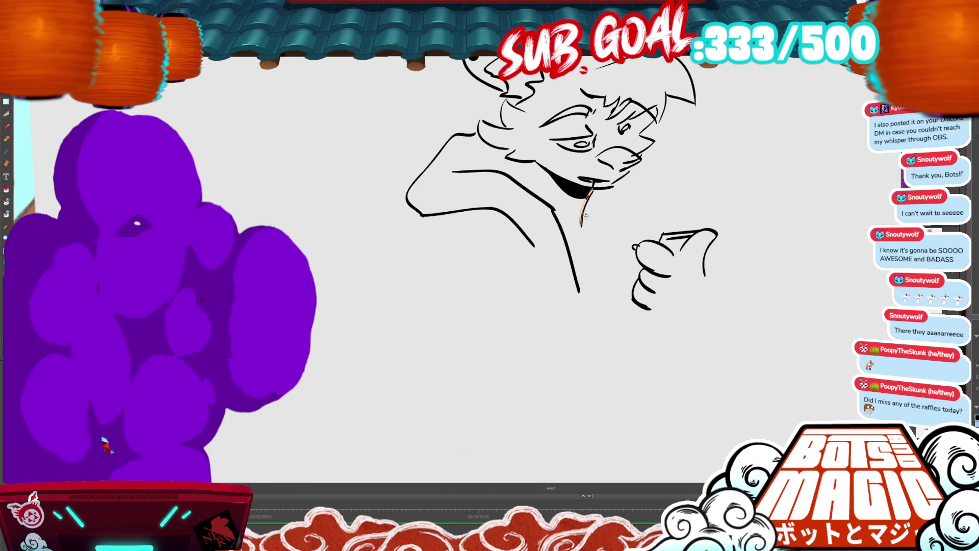
# Fill both eye pupils solid black.
pyautogui.click(586, 217)
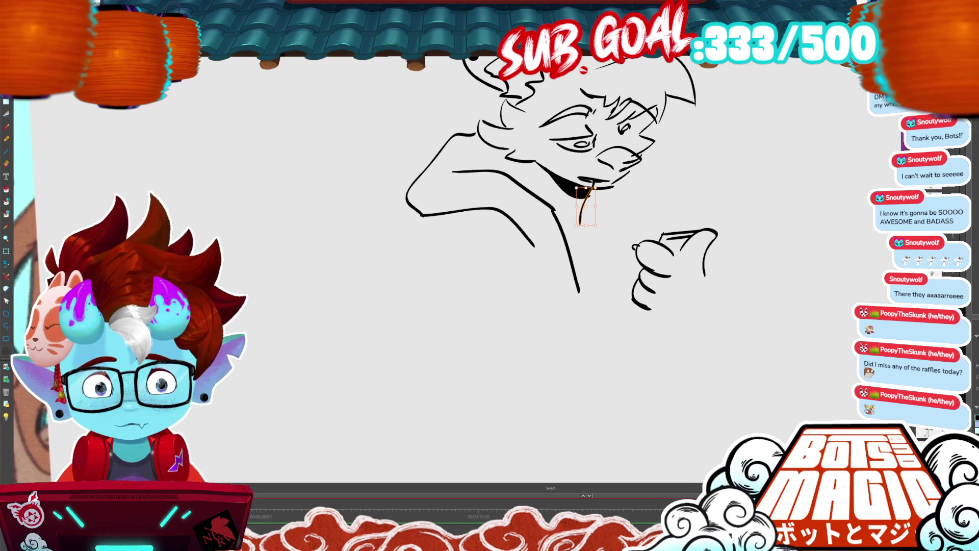
pyautogui.scroll(2, 551, 258)
pyautogui.click(637, 153)
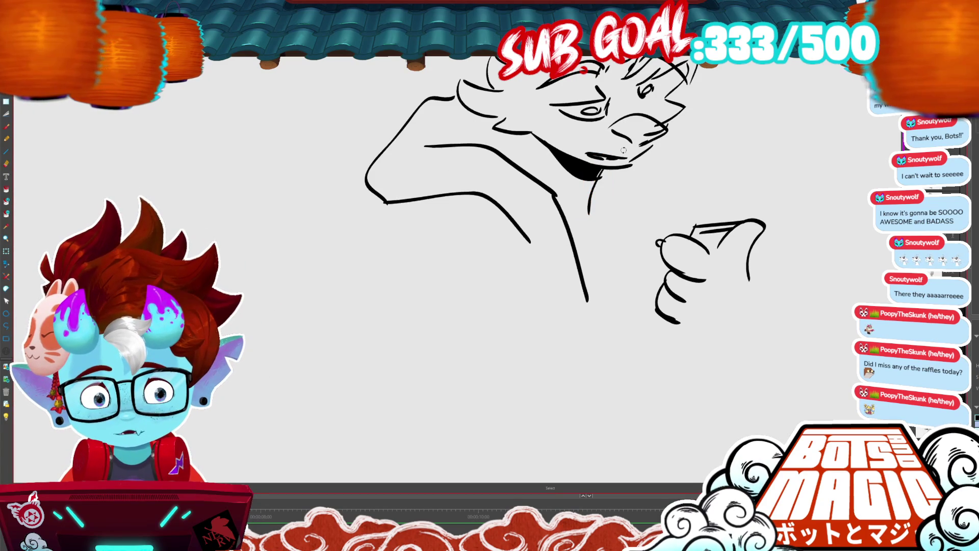
pyautogui.hotkey('alt', 'i')
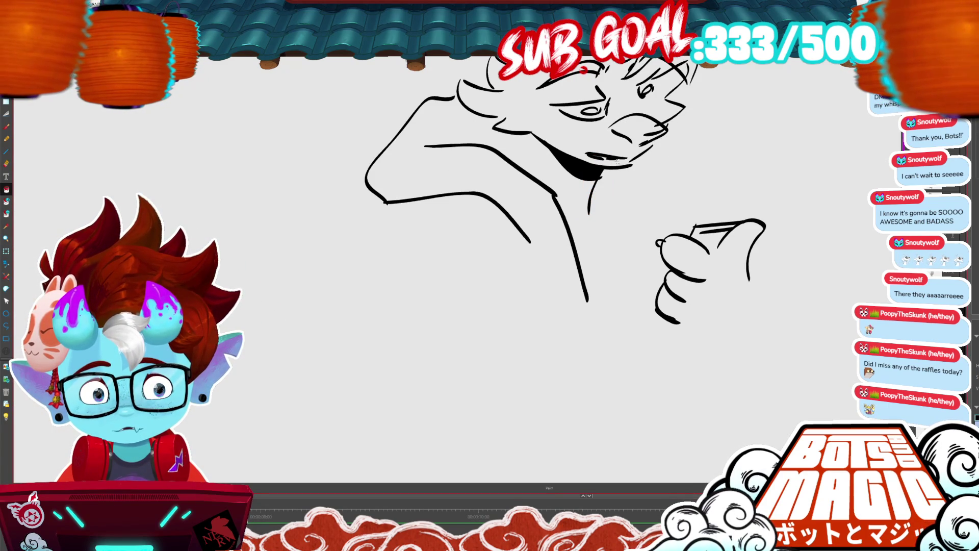
pyautogui.hotkey('alt', 'b')
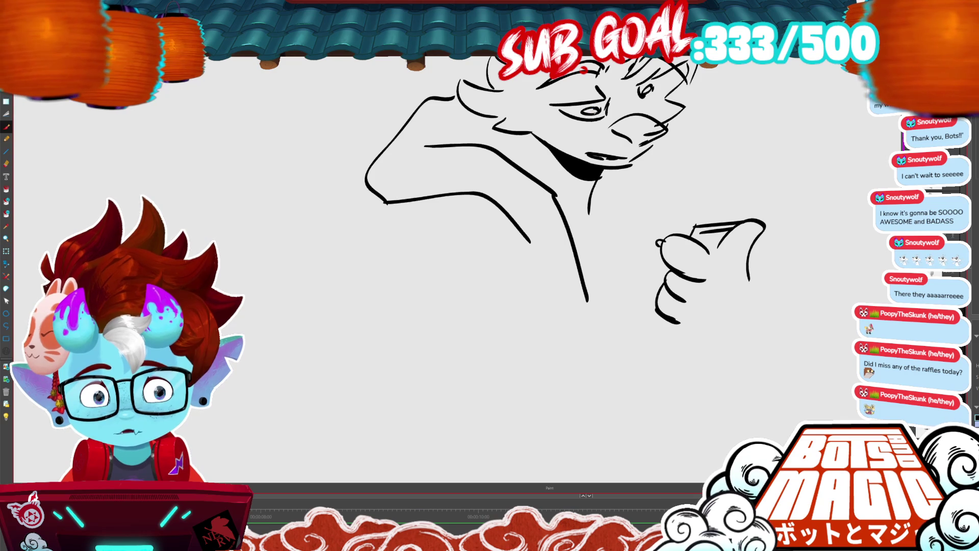
pyautogui.click(591, 110)
pyautogui.click(646, 90)
# Draw a long vertical line down the chest toward the hand.
pyautogui.hotkey('alt', 'b')
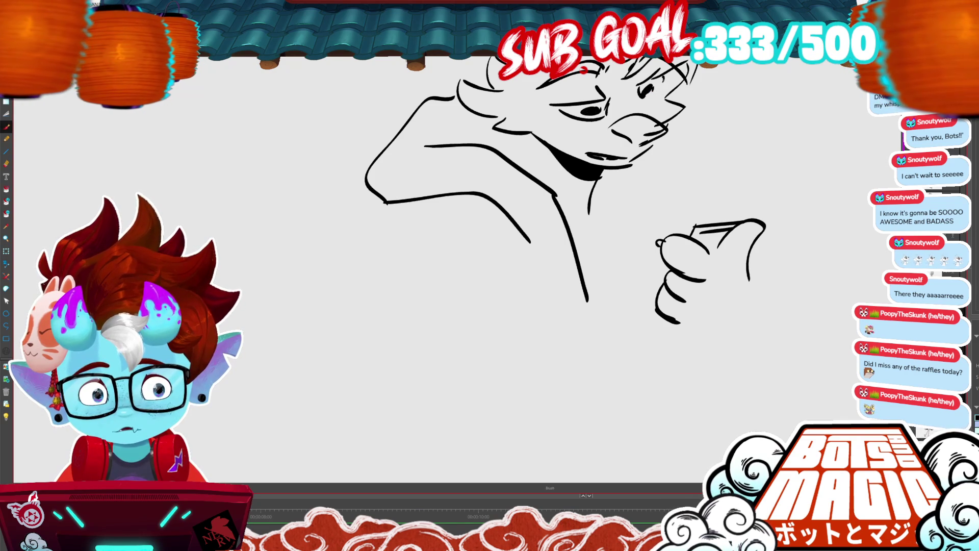
pyautogui.press('2')
pyautogui.moveTo(571, 240); pyautogui.dragTo(585, 173)
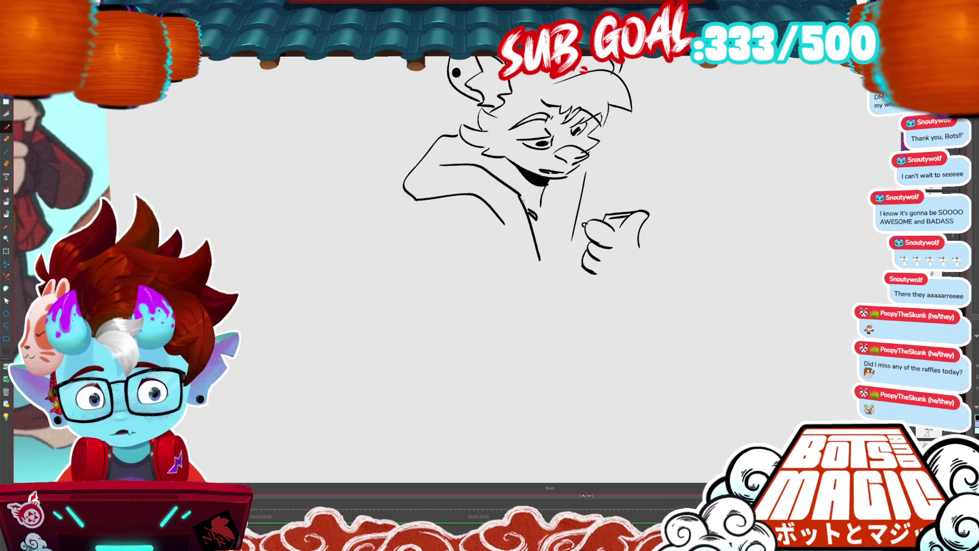
# Finish inking the raised hand's top, bottom and right edges.
pyautogui.scroll(-2, 603, 261)
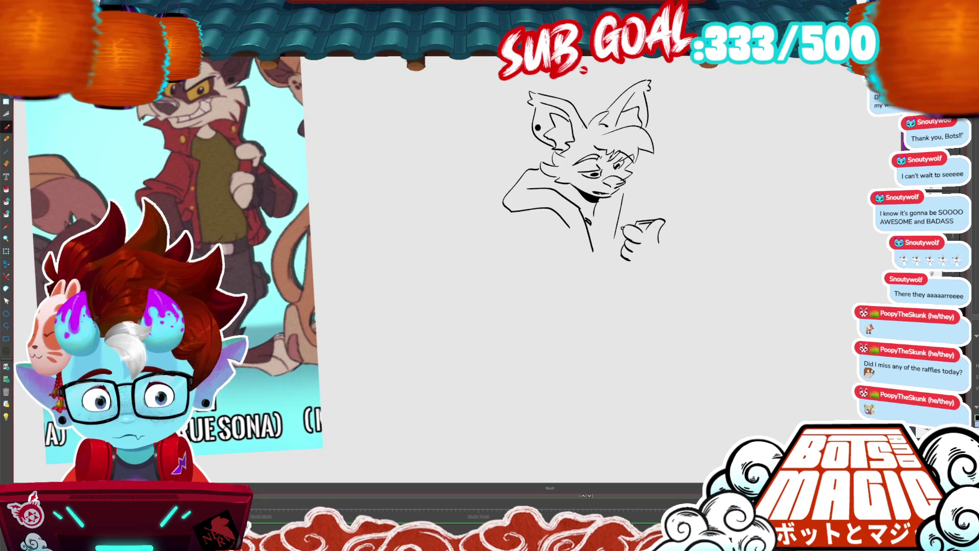
pyautogui.moveTo(638, 224); pyautogui.dragTo(669, 221)
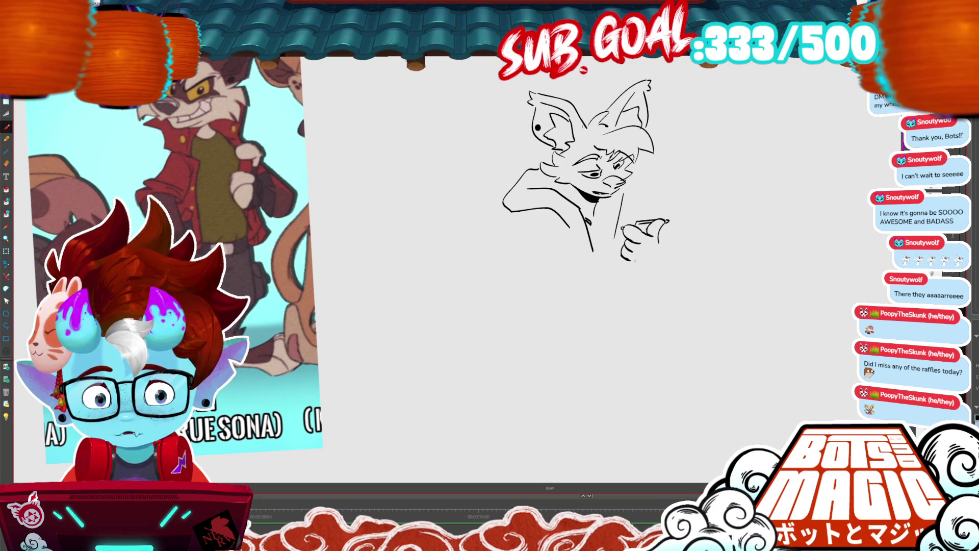
pyautogui.moveTo(632, 262); pyautogui.dragTo(647, 264)
pyautogui.scroll(-1, 592, 177)
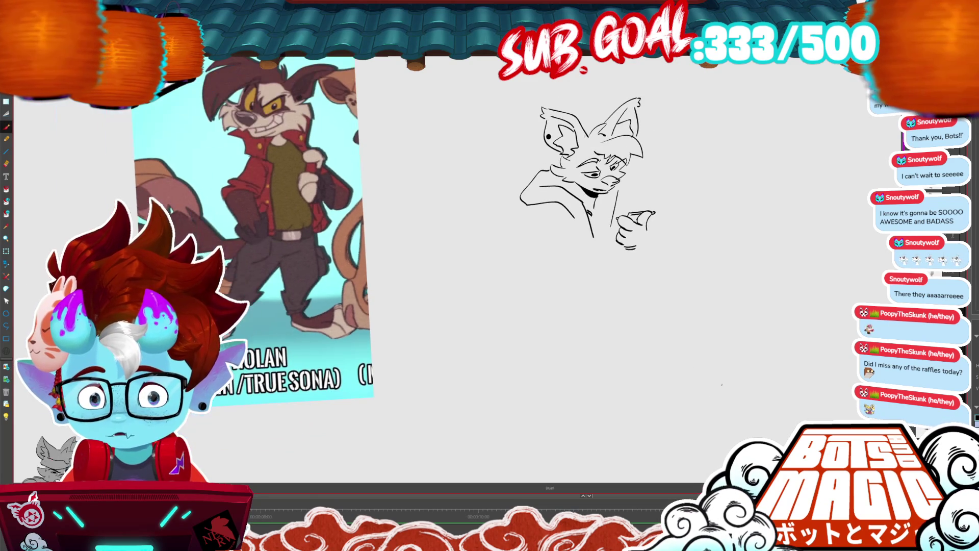
pyautogui.moveTo(648, 228); pyautogui.dragTo(641, 255)
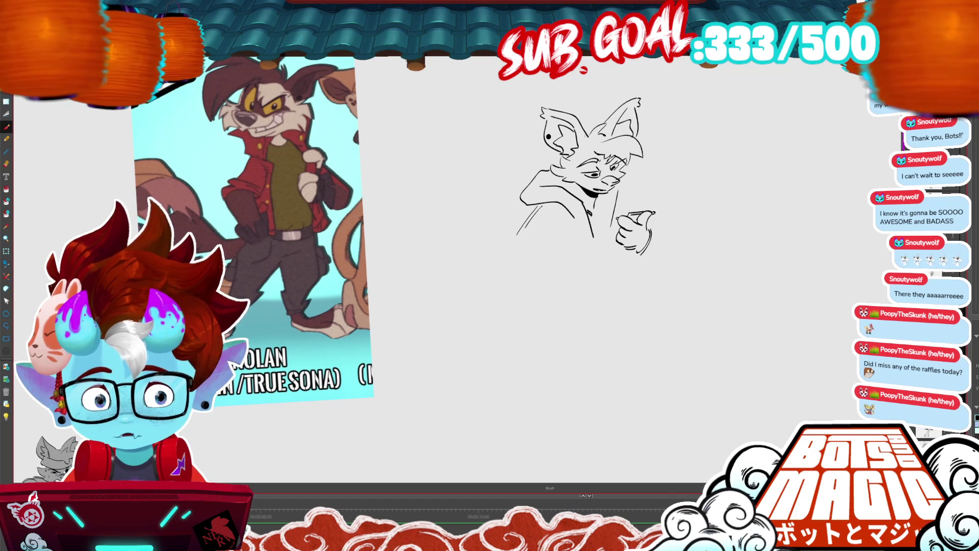
# Draw the hoodie's left side, a fold line, short collar lines and the bottom hem.
pyautogui.moveTo(535, 205); pyautogui.dragTo(515, 254)
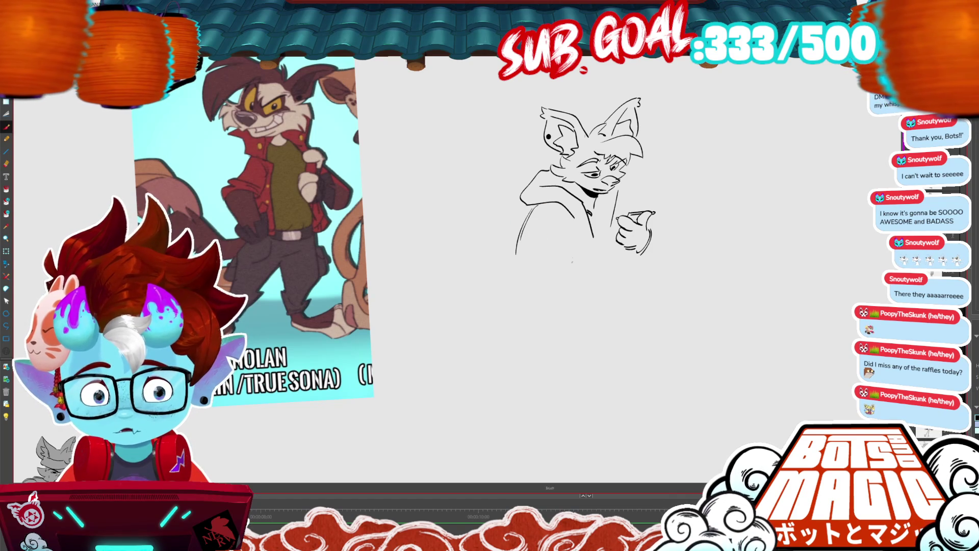
pyautogui.moveTo(569, 229)
pyautogui.mouseDown()
pyautogui.moveTo(562, 268)
pyautogui.moveTo(563, 261)
pyautogui.moveTo(508, 269)
pyautogui.moveTo(523, 292)
pyautogui.mouseUp()
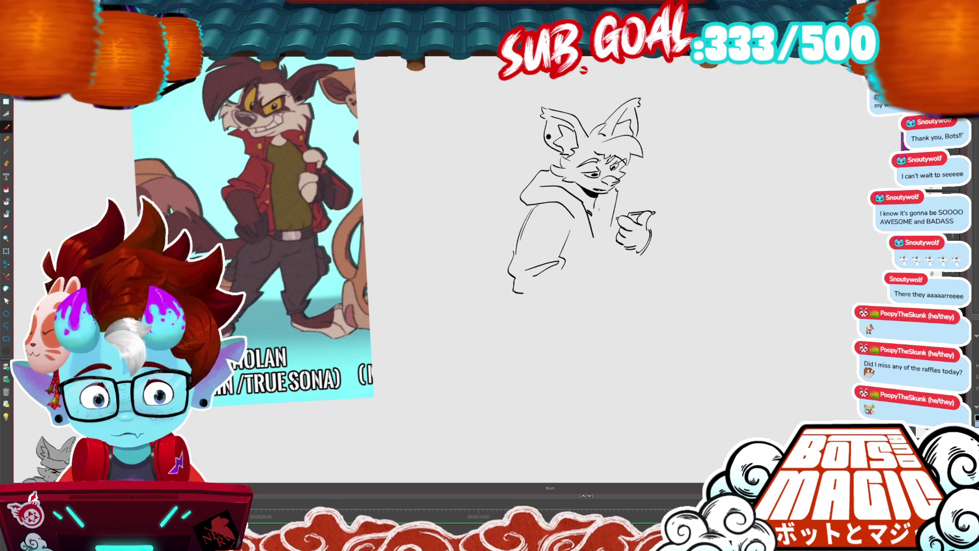
pyautogui.moveTo(588, 207)
pyautogui.mouseDown()
pyautogui.moveTo(612, 238)
pyautogui.moveTo(586, 234)
pyautogui.moveTo(590, 244)
pyautogui.mouseUp()
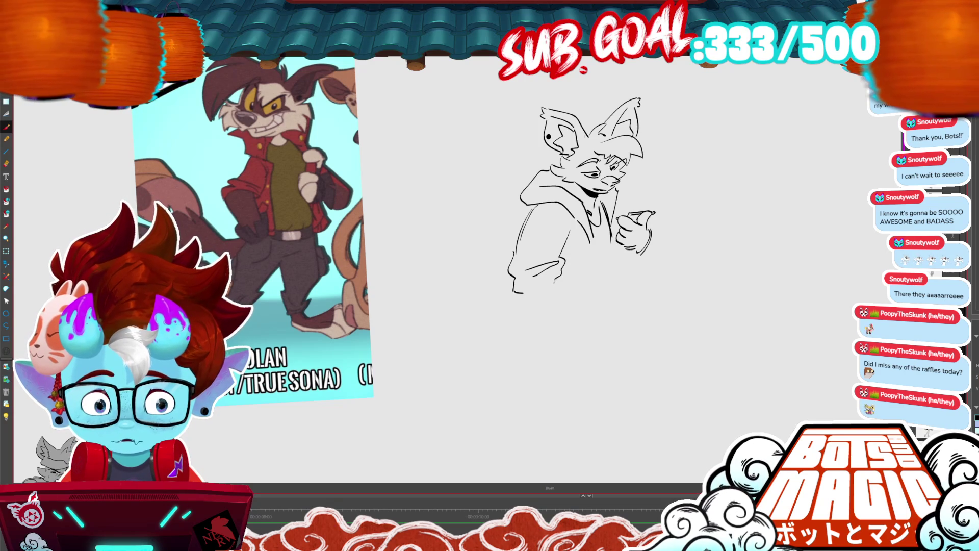
pyautogui.moveTo(553, 278)
pyautogui.mouseDown()
pyautogui.moveTo(522, 295)
pyautogui.moveTo(545, 278)
pyautogui.moveTo(546, 300)
pyautogui.moveTo(557, 278)
pyautogui.moveTo(570, 323)
pyautogui.moveTo(561, 329)
pyautogui.moveTo(589, 329)
pyautogui.mouseUp()
# Draw the coat's front line and a leg, redoing the leg with steeper strokes.
pyautogui.moveTo(594, 244); pyautogui.dragTo(607, 312)
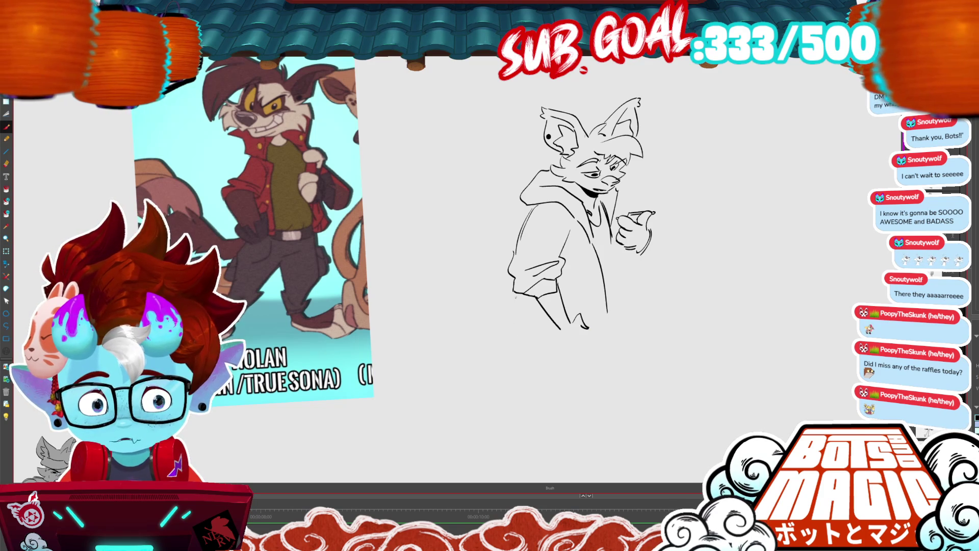
pyautogui.moveTo(516, 301); pyautogui.dragTo(490, 348)
pyautogui.hotkey('ctrl', 'z')
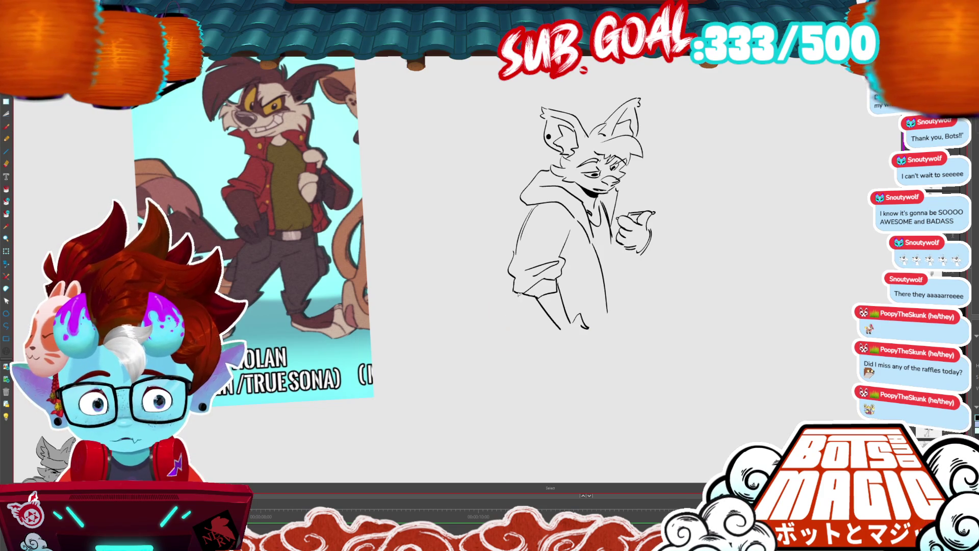
pyautogui.moveTo(516, 295); pyautogui.dragTo(507, 361)
pyautogui.moveTo(512, 322); pyautogui.dragTo(513, 364)
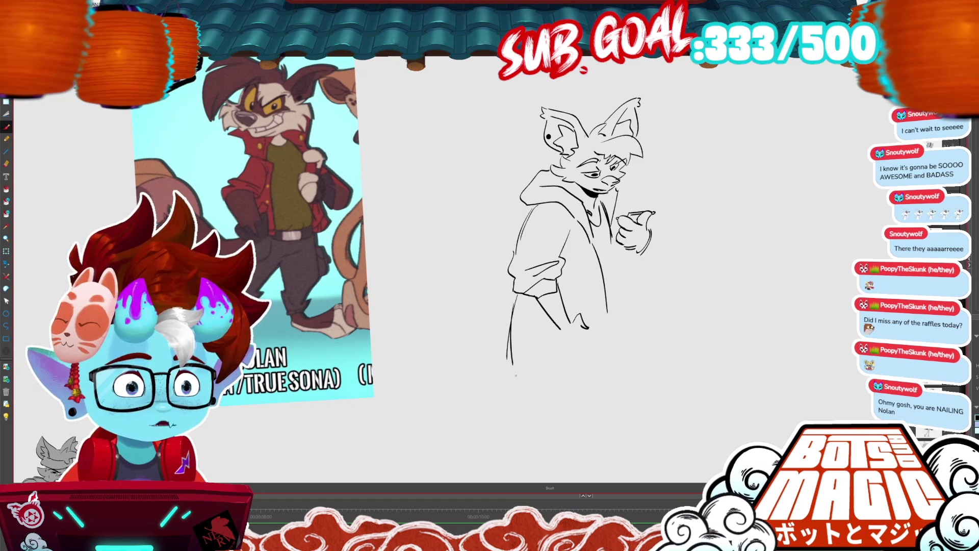
# Redraw the foot strokes and replace the old left-leg line with a new one.
pyautogui.scroll(3, 431, 453)
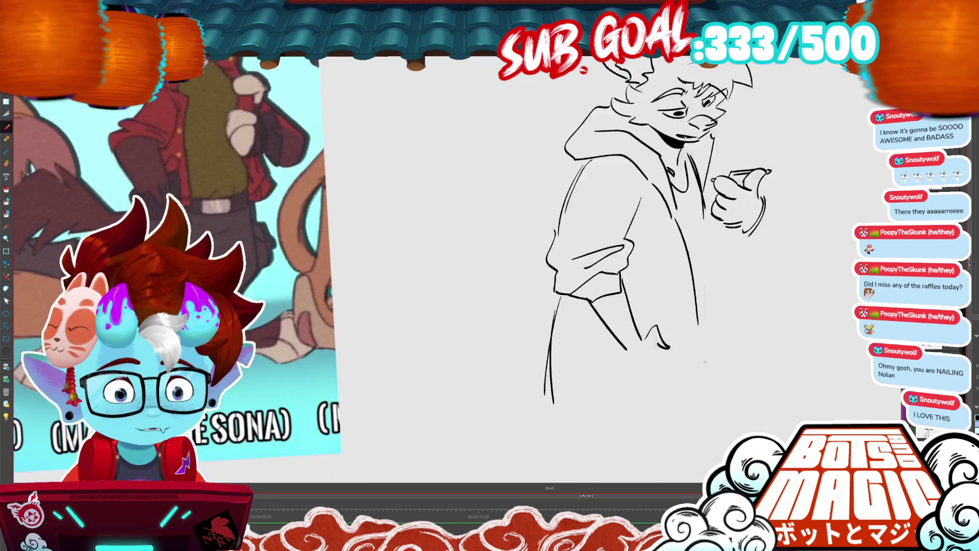
pyautogui.hotkey('ctrl', 'z')
pyautogui.moveTo(643, 254)
pyautogui.mouseDown()
pyautogui.moveTo(662, 246)
pyautogui.moveTo(672, 261)
pyautogui.moveTo(630, 283)
pyautogui.moveTo(632, 294)
pyautogui.mouseUp()
pyautogui.hotkey('alt', 's')
pyautogui.moveTo(541, 319)
pyautogui.mouseDown()
pyautogui.moveTo(571, 209)
pyautogui.moveTo(555, 306)
pyautogui.mouseUp()
pyautogui.press('Delete')
pyautogui.moveTo(556, 242); pyautogui.dragTo(549, 321)
pyautogui.moveTo(633, 293)
pyautogui.mouseDown()
pyautogui.moveTo(664, 259)
pyautogui.moveTo(621, 332)
pyautogui.mouseUp()
pyautogui.moveTo(669, 257)
pyautogui.mouseDown()
pyautogui.moveTo(684, 260)
pyautogui.moveTo(689, 283)
pyautogui.mouseUp()
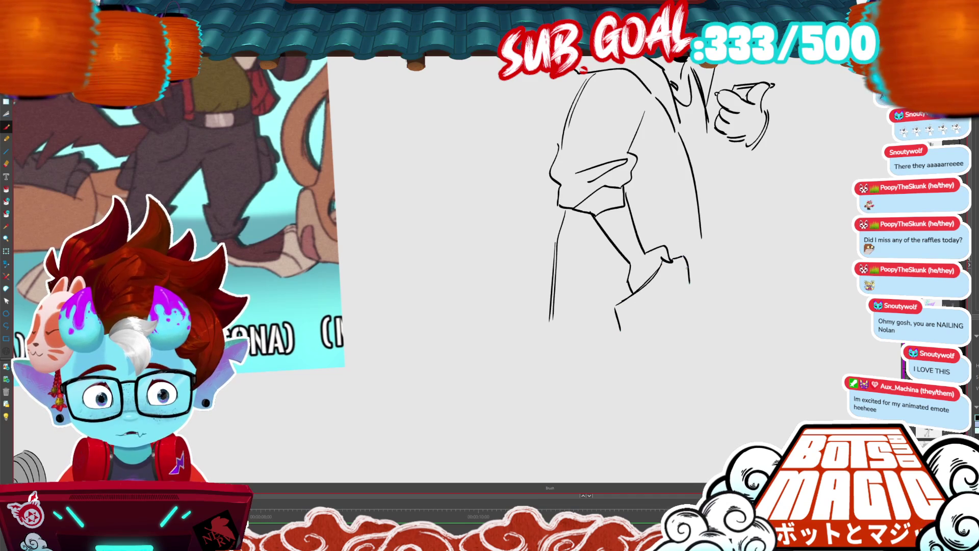
# Redraw the hoodie's long back line, add its right side and the curved bottom hem.
pyautogui.scroll(-2, 473, 306)
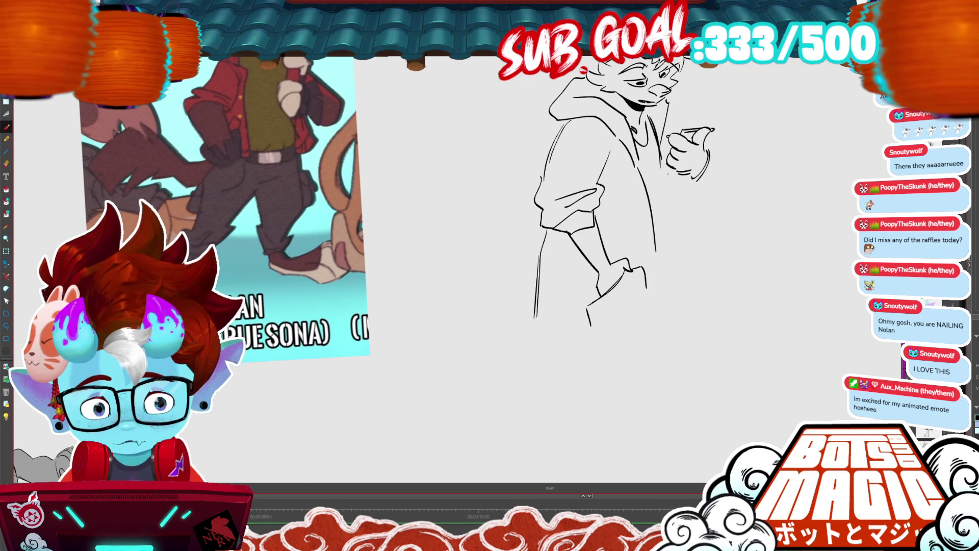
pyautogui.hotkey('ctrl', 'z')
pyautogui.moveTo(641, 164); pyautogui.dragTo(645, 295)
pyautogui.moveTo(645, 243); pyautogui.dragTo(650, 305)
pyautogui.hotkey('ctrl', 'z')
pyautogui.moveTo(643, 198); pyautogui.dragTo(650, 296)
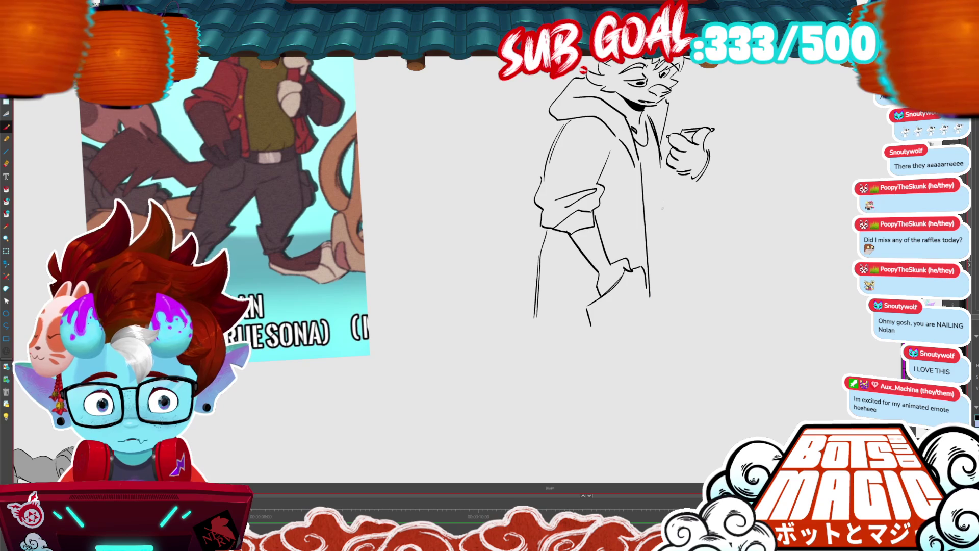
pyautogui.moveTo(663, 169); pyautogui.dragTo(669, 294)
pyautogui.moveTo(534, 320)
pyautogui.mouseDown()
pyautogui.moveTo(578, 354)
pyautogui.moveTo(645, 322)
pyautogui.mouseUp()
# Draw the hand tucked into the pocket, trim the pocket line and select the thumb stroke.
pyautogui.hotkey('ctrl', '-')
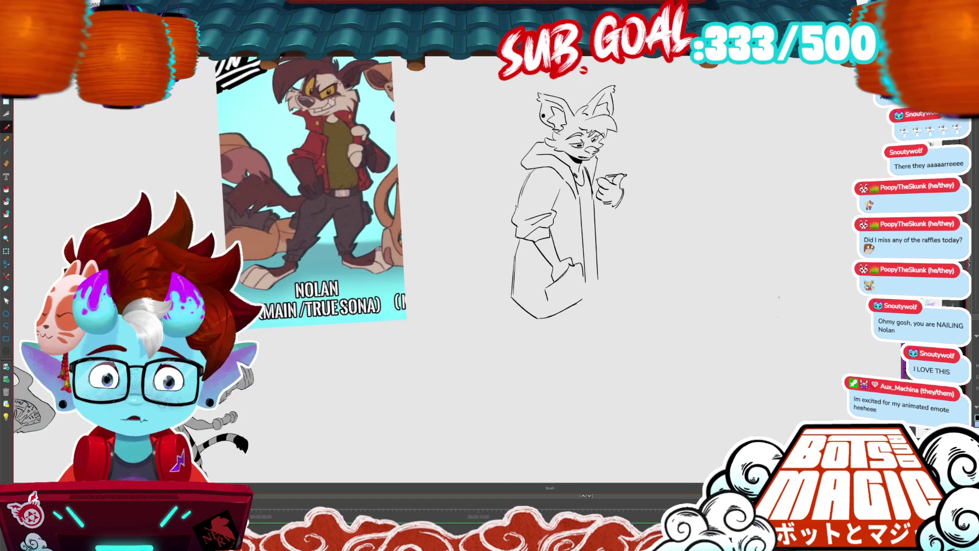
pyautogui.hotkey('ctrl', '+')
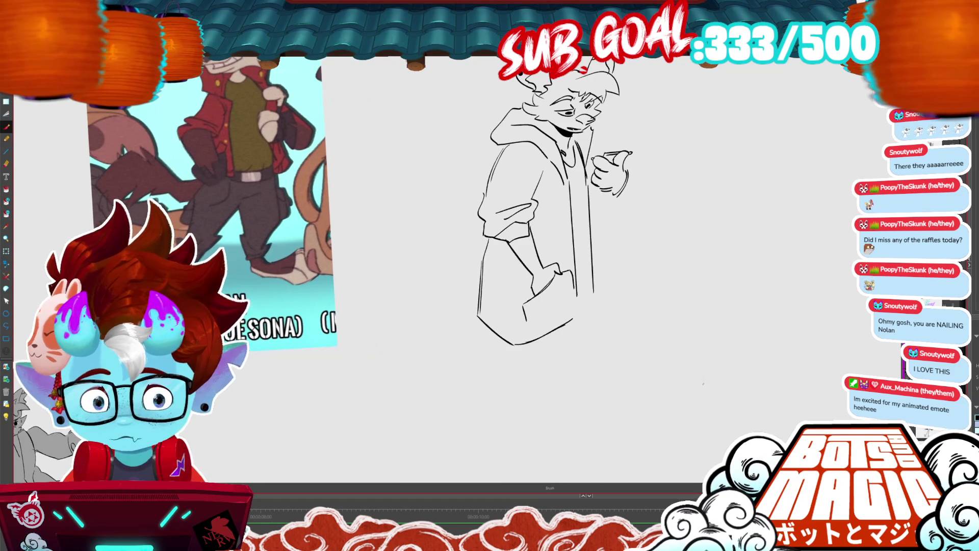
pyautogui.hotkey('ctrl', 'z')
pyautogui.press('b')
pyautogui.moveTo(549, 258)
pyautogui.mouseDown()
pyautogui.moveTo(567, 266)
pyautogui.moveTo(568, 282)
pyautogui.mouseUp()
pyautogui.hotkey('ctrl', 'z')
pyautogui.hotkey('alt', 't')
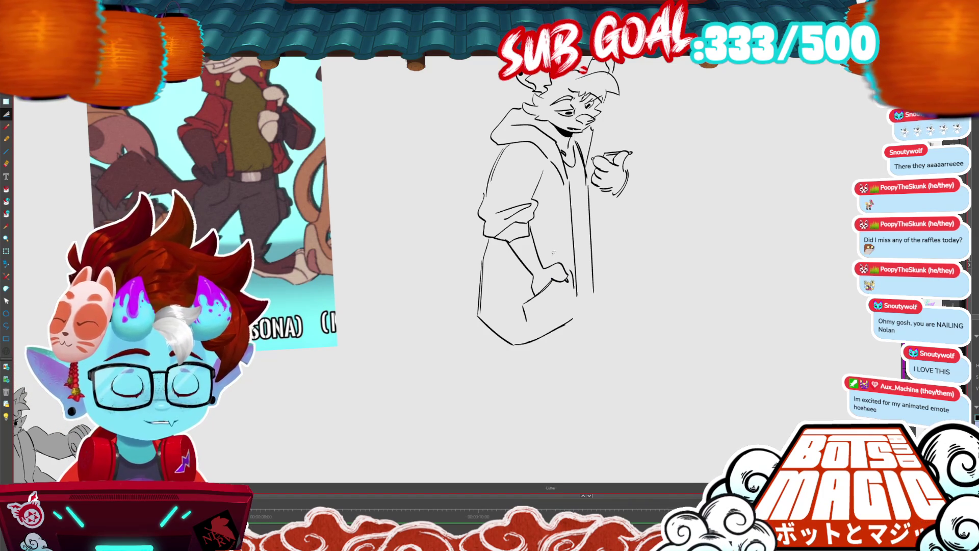
pyautogui.click(623, 183)
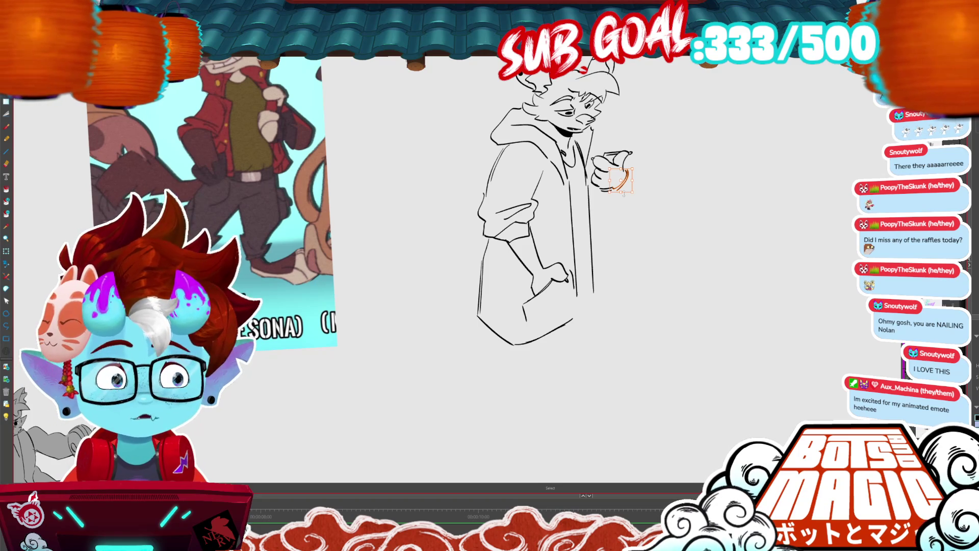
# Try a cuff at the sleeve's wrist, then undo it and reframe the view on the hand.
pyautogui.click(687, 192)
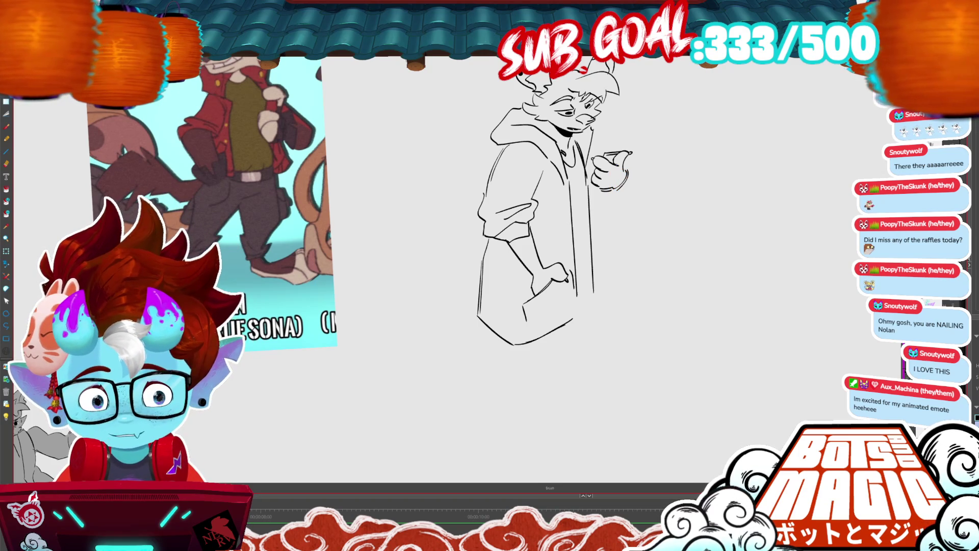
pyautogui.moveTo(621, 210); pyautogui.dragTo(682, 220)
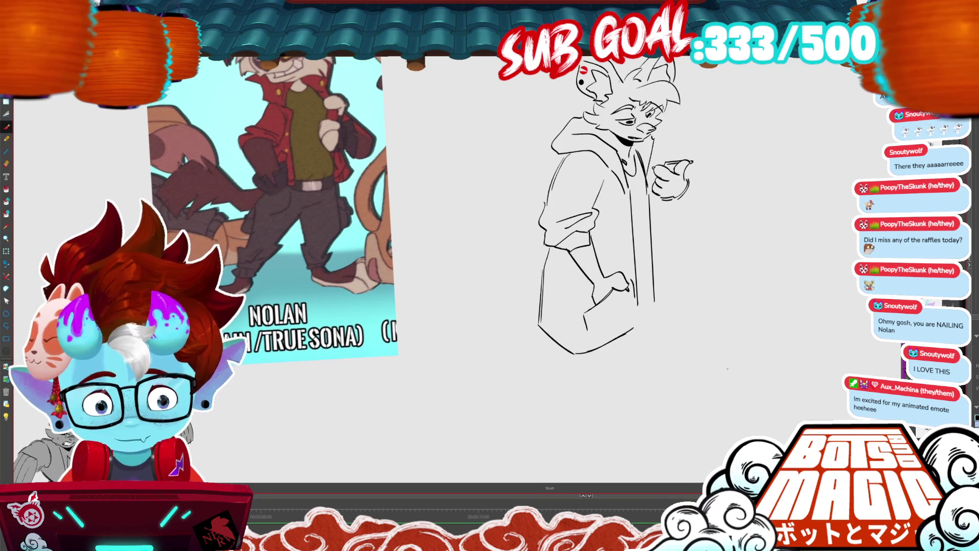
pyautogui.moveTo(584, 278)
pyautogui.mouseDown()
pyautogui.moveTo(599, 259)
pyautogui.moveTo(605, 277)
pyautogui.moveTo(594, 289)
pyautogui.mouseUp()
pyautogui.hotkey('ctrl', 'z')
pyautogui.hotkey('ctrl', 'z')
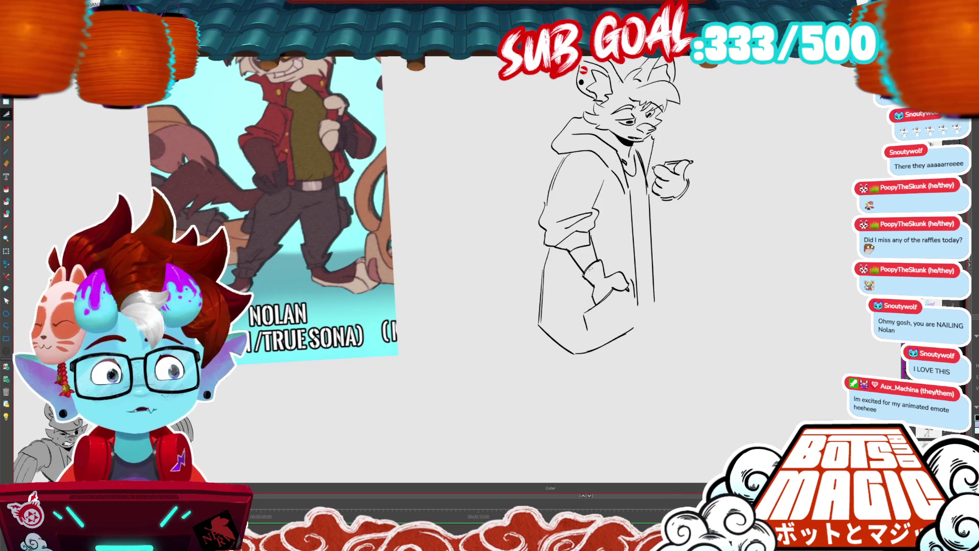
pyautogui.moveTo(611, 214); pyautogui.dragTo(561, 204)
# Cut away and redraw the hand's lower outline, deleting a stray stroke beside it.
pyautogui.moveTo(642, 168); pyautogui.dragTo(619, 195)
pyautogui.press('Delete')
pyautogui.hotkey('alt', 'b')
pyautogui.moveTo(639, 169); pyautogui.dragTo(623, 196)
pyautogui.hotkey('alt', 's')
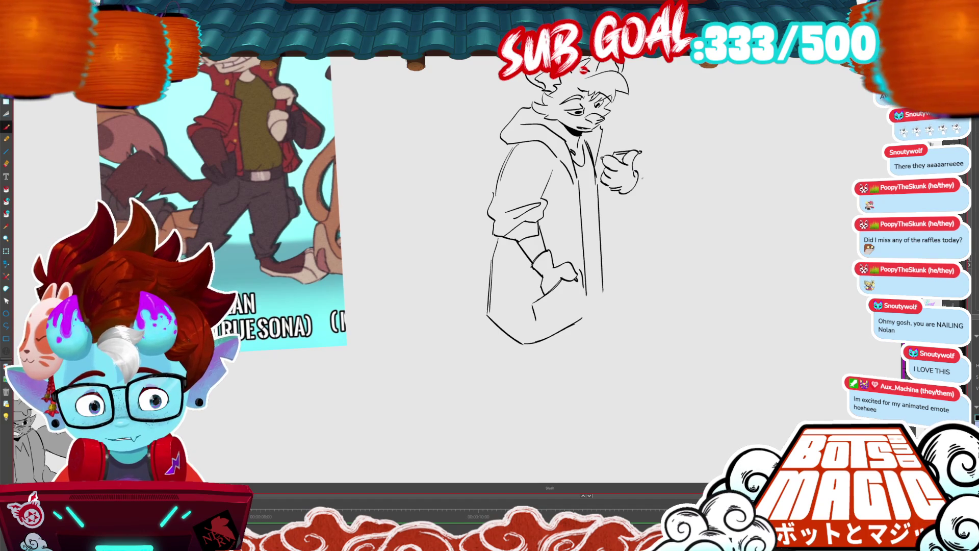
pyautogui.moveTo(638, 176); pyautogui.dragTo(654, 188)
pyautogui.hotkey('alt', 's')
pyautogui.click(644, 180)
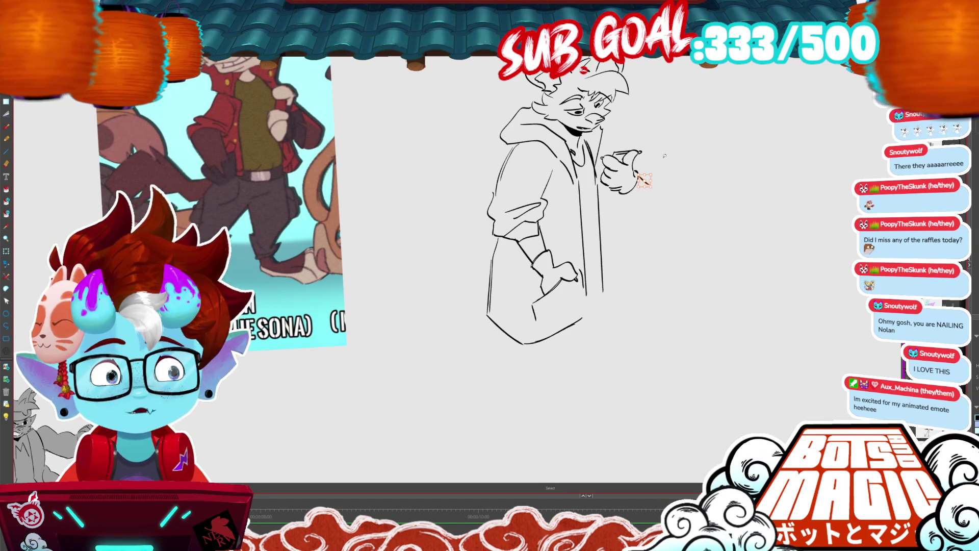
pyautogui.press('Delete')
pyautogui.hotkey('alt', 'b')
# Draw the sleeve edge and the hand's lower edge, plus a stroke toward the collar.
pyautogui.moveTo(623, 194); pyautogui.dragTo(628, 211)
pyautogui.moveTo(638, 176); pyautogui.dragTo(654, 208)
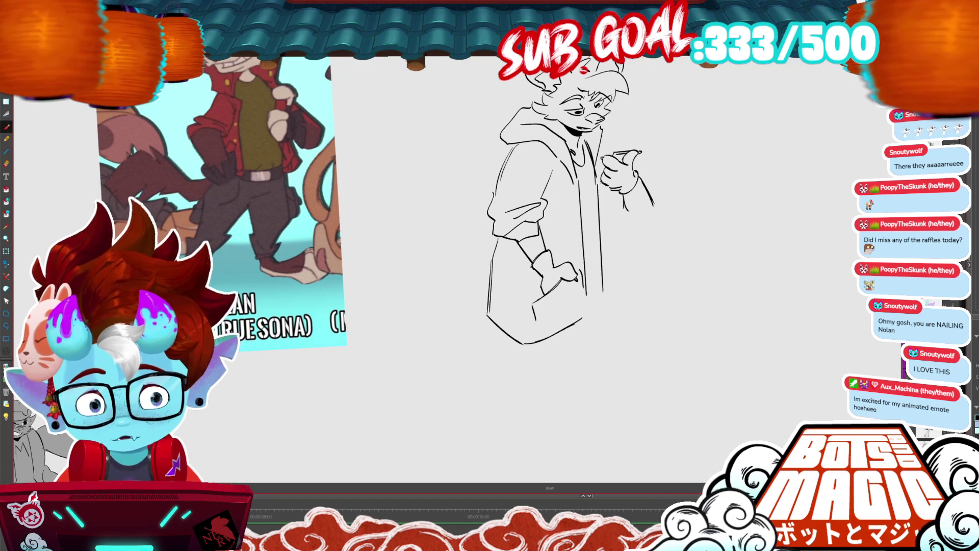
pyautogui.moveTo(600, 192)
pyautogui.mouseDown()
pyautogui.moveTo(617, 188)
pyautogui.moveTo(603, 227)
pyautogui.moveTo(638, 227)
pyautogui.moveTo(648, 208)
pyautogui.mouseUp()
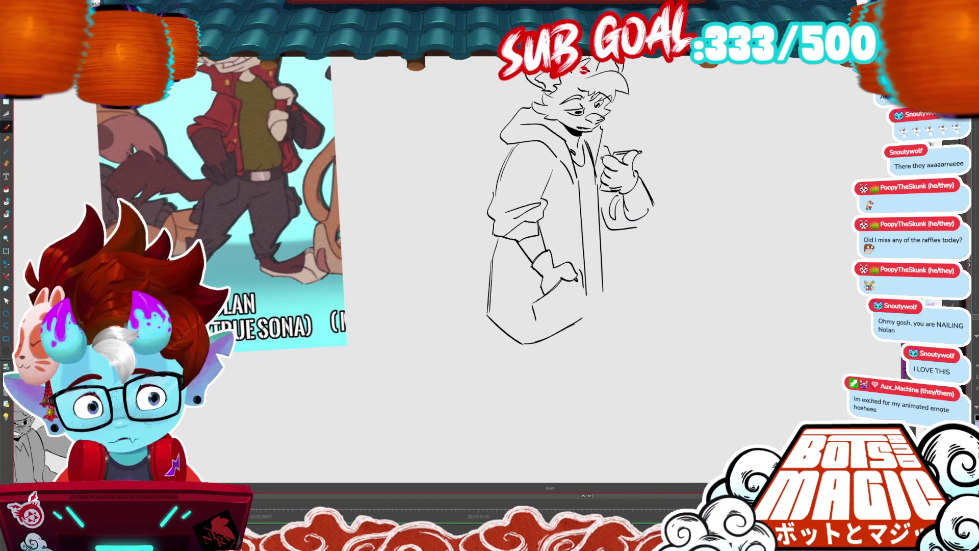
pyautogui.press('m')
pyautogui.moveTo(599, 134); pyautogui.dragTo(605, 169)
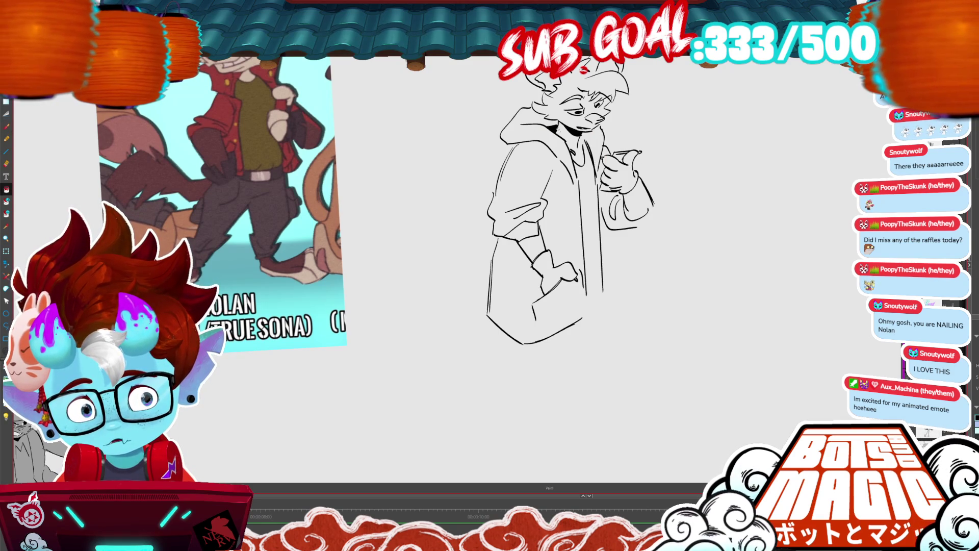
pyautogui.press('b')
pyautogui.scroll(-3, 560, 214)
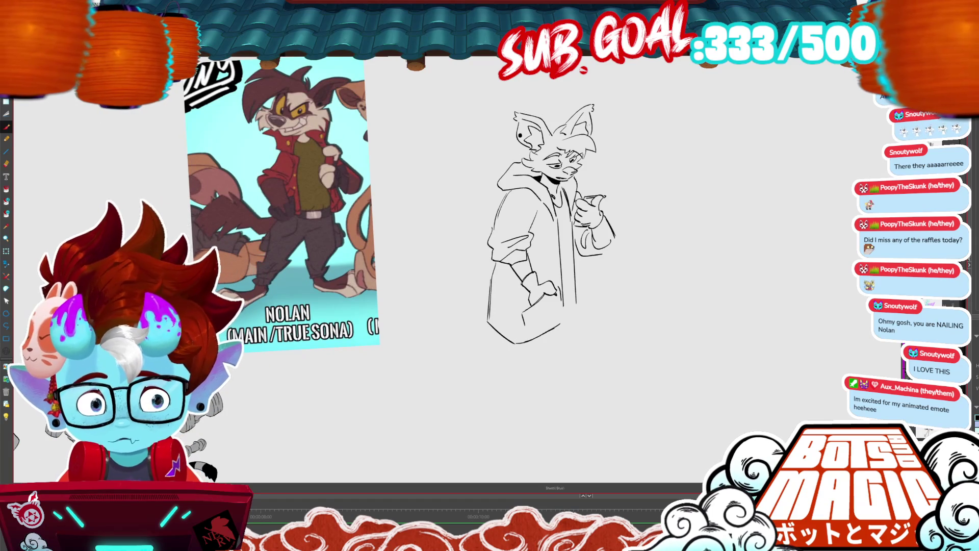
# Redraw the long coat front line and the right sleeve's outer line and cuff.
pyautogui.press('g')
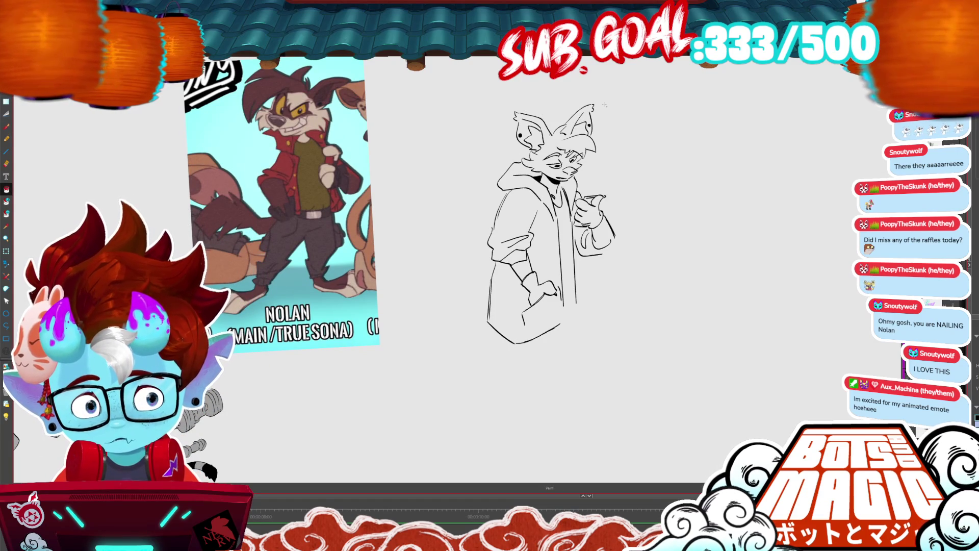
pyautogui.scroll(2, 669, 362)
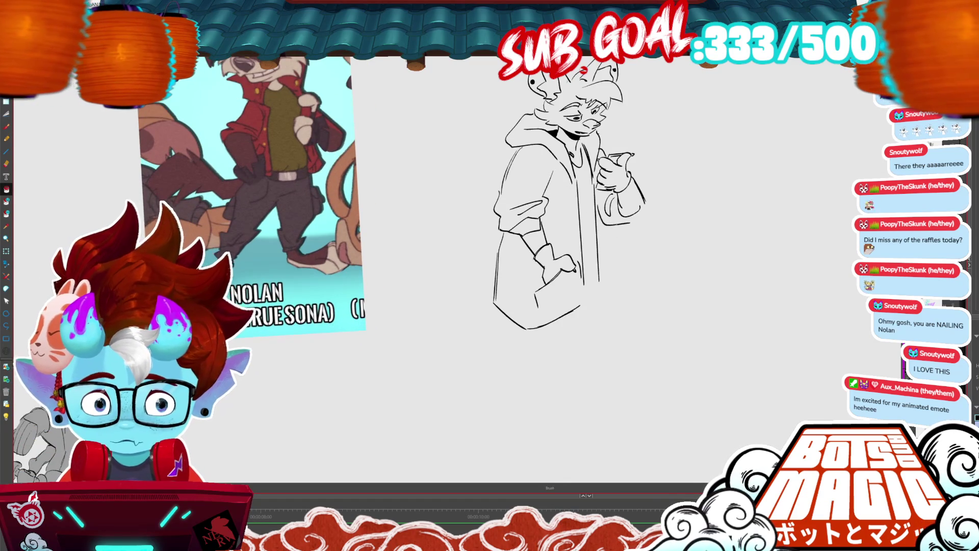
pyautogui.press('p')
pyautogui.moveTo(602, 195); pyautogui.dragTo(614, 257)
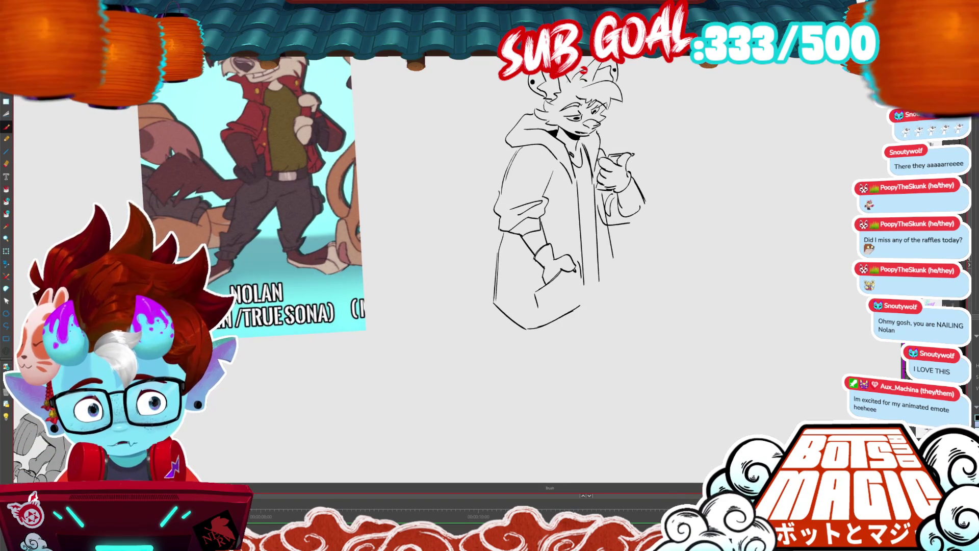
pyautogui.hotkey('ctrl', 'z')
pyautogui.moveTo(602, 192); pyautogui.dragTo(611, 289)
pyautogui.moveTo(598, 215); pyautogui.dragTo(614, 257)
pyautogui.hotkey('ctrl', 'z')
pyautogui.moveTo(683, 260); pyautogui.dragTo(698, 260)
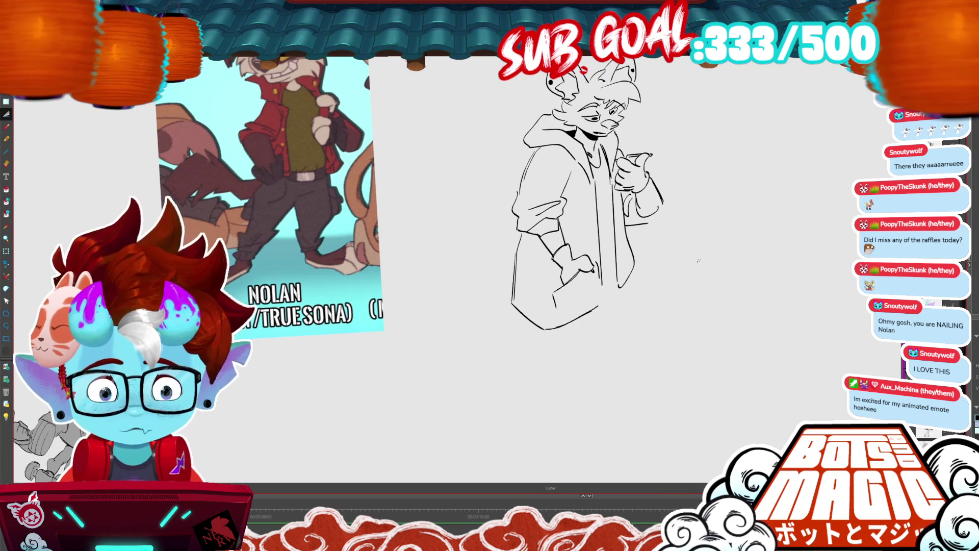
pyautogui.moveTo(632, 201)
pyautogui.mouseDown()
pyautogui.moveTo(651, 228)
pyautogui.moveTo(668, 207)
pyautogui.mouseUp()
pyautogui.moveTo(668, 209); pyautogui.dragTo(651, 227)
pyautogui.hotkey('ctrl', 'z')
pyautogui.hotkey('ctrl', 'z')
pyautogui.moveTo(661, 192)
pyautogui.mouseDown()
pyautogui.moveTo(669, 224)
pyautogui.moveTo(651, 229)
pyautogui.moveTo(663, 204)
pyautogui.moveTo(651, 223)
pyautogui.mouseUp()
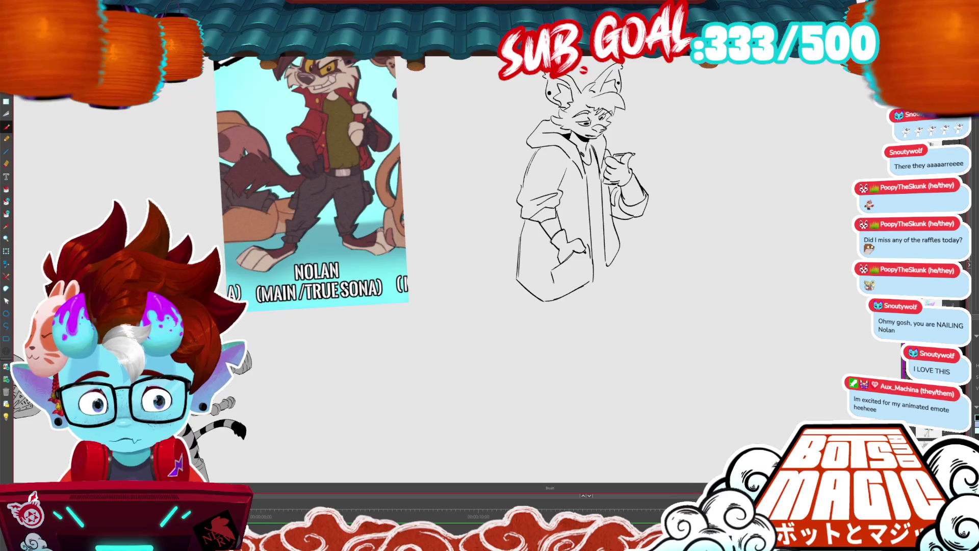
# Draw both legs below the coat hem, extending the left leg and right trouser line.
pyautogui.hotkey('alt', 'b')
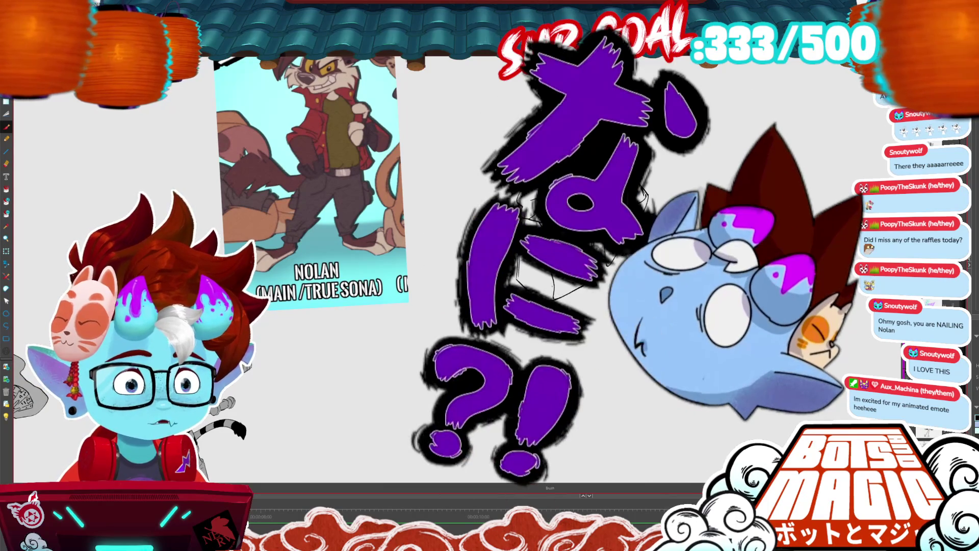
pyautogui.moveTo(561, 255); pyautogui.dragTo(584, 207)
pyautogui.moveTo(791, 207); pyautogui.dragTo(775, 264)
pyautogui.moveTo(533, 307); pyautogui.dragTo(544, 343)
pyautogui.moveTo(607, 274)
pyautogui.mouseDown()
pyautogui.moveTo(579, 348)
pyautogui.moveTo(538, 353)
pyautogui.moveTo(585, 359)
pyautogui.moveTo(559, 429)
pyautogui.mouseUp()
pyautogui.hotkey('ctrl', 'z')
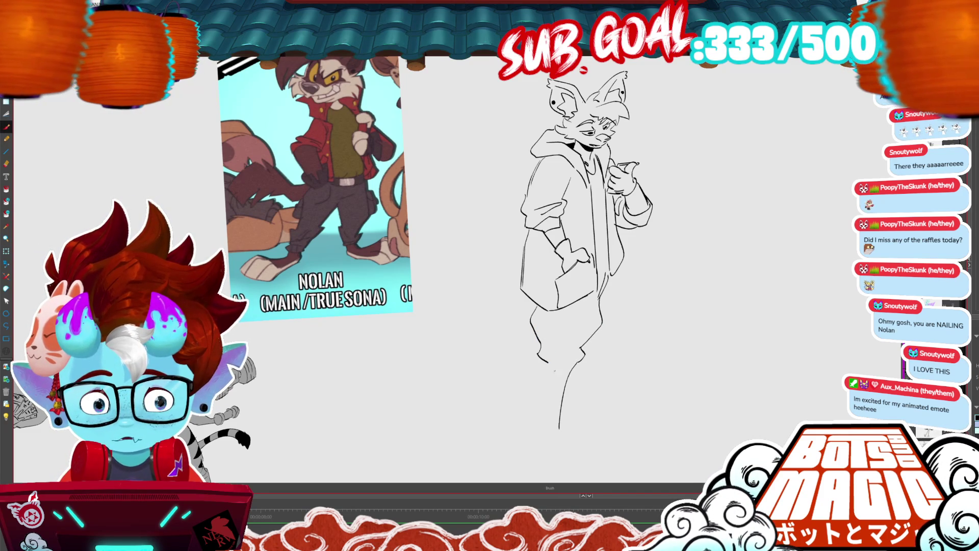
pyautogui.moveTo(546, 364); pyautogui.dragTo(543, 429)
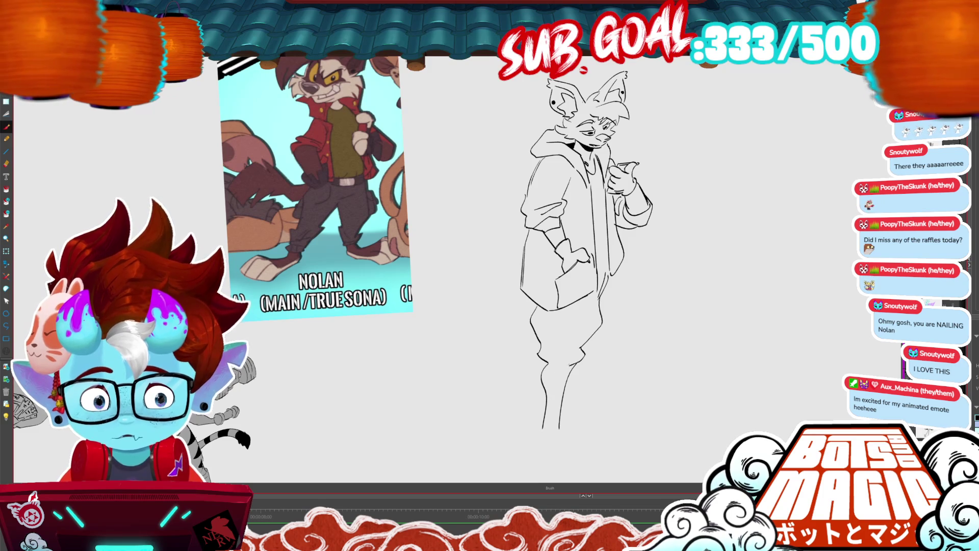
pyautogui.moveTo(614, 273)
pyautogui.mouseDown()
pyautogui.moveTo(620, 307)
pyautogui.moveTo(607, 358)
pyautogui.mouseUp()
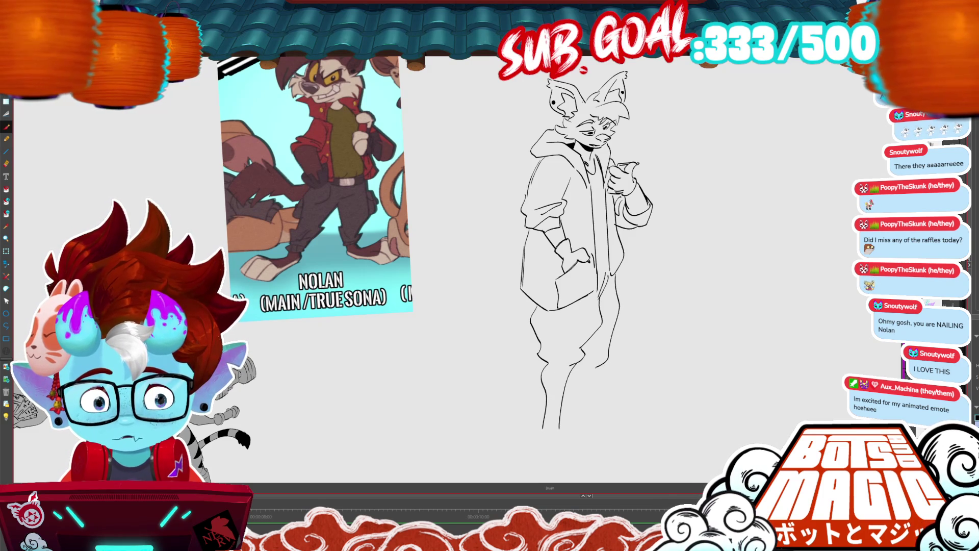
pyautogui.moveTo(591, 372)
pyautogui.mouseDown()
pyautogui.moveTo(589, 425)
pyautogui.moveTo(643, 212)
pyautogui.moveTo(638, 230)
pyautogui.mouseUp()
# Fill the shadow under the shorts hem black and sketch the foot with toe strokes.
pyautogui.hotkey('alt', 's')
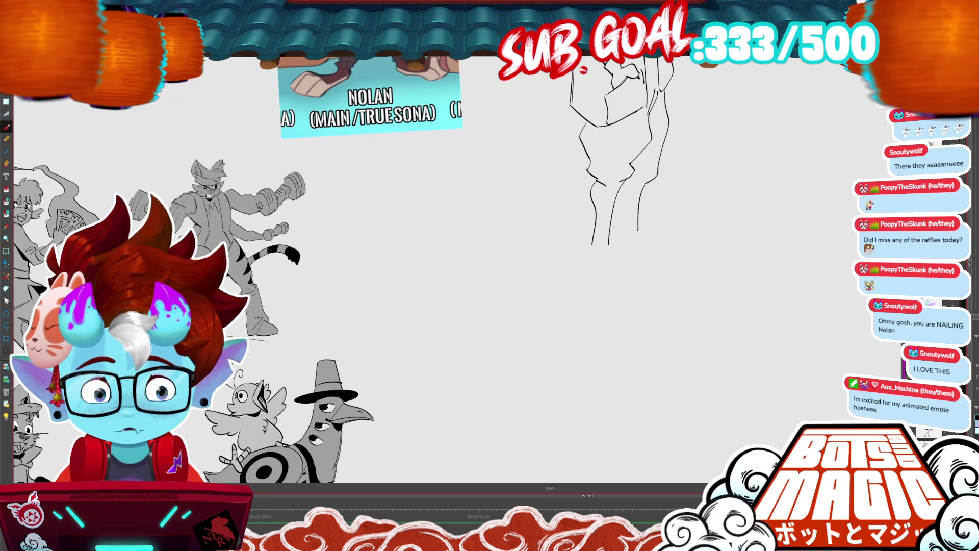
pyautogui.moveTo(610, 181); pyautogui.dragTo(625, 183)
pyautogui.hotkey('alt', 'i')
pyautogui.press('b')
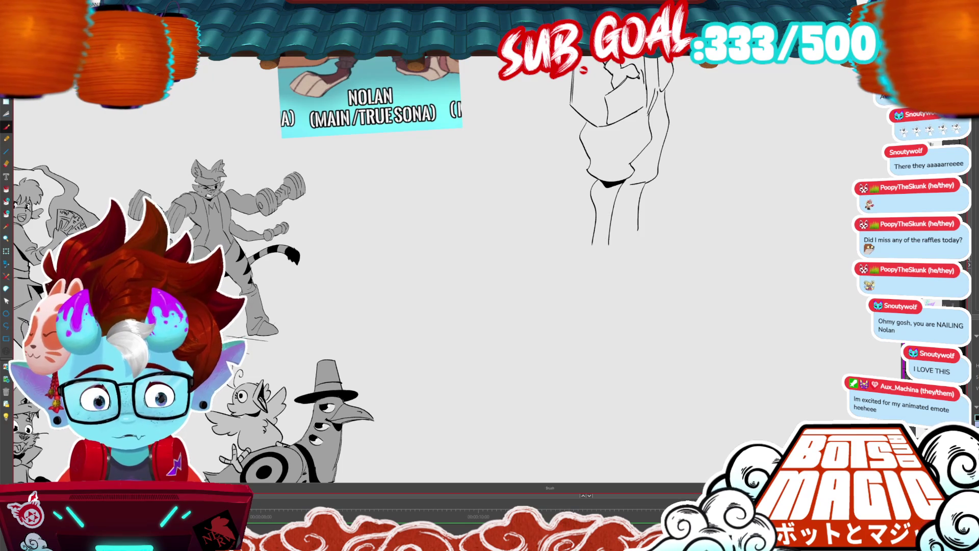
pyautogui.moveTo(601, 250); pyautogui.dragTo(605, 261)
pyautogui.moveTo(599, 246); pyautogui.dragTo(616, 248)
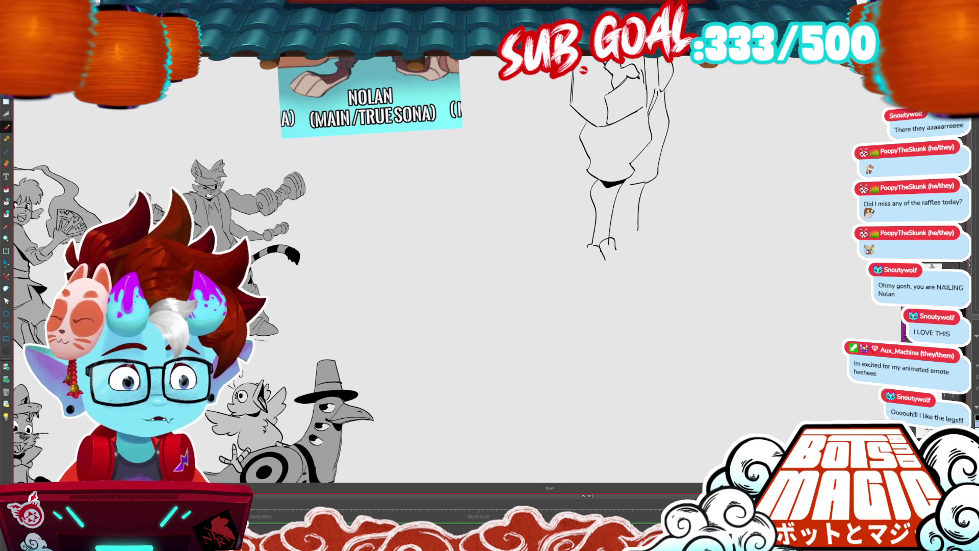
pyautogui.moveTo(604, 250); pyautogui.dragTo(564, 294)
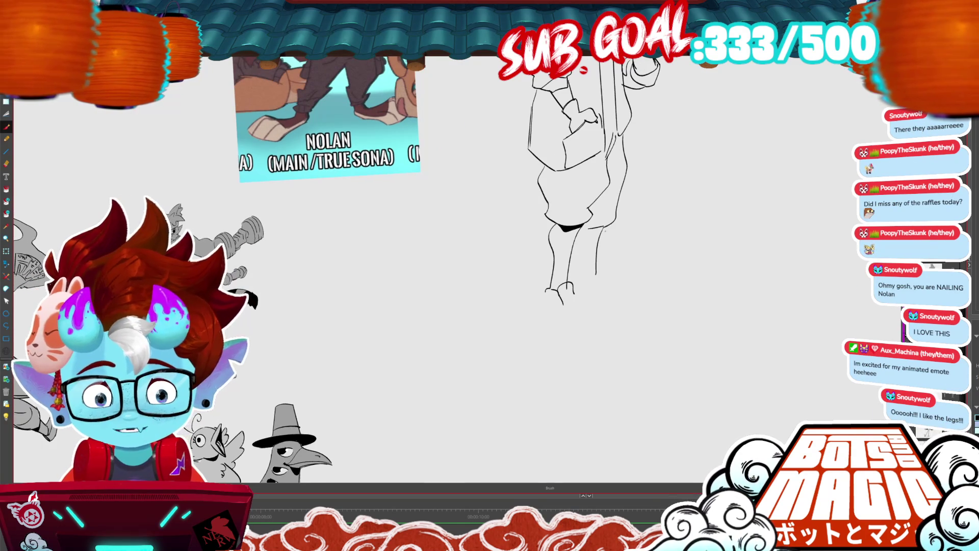
pyautogui.moveTo(586, 226); pyautogui.dragTo(602, 233)
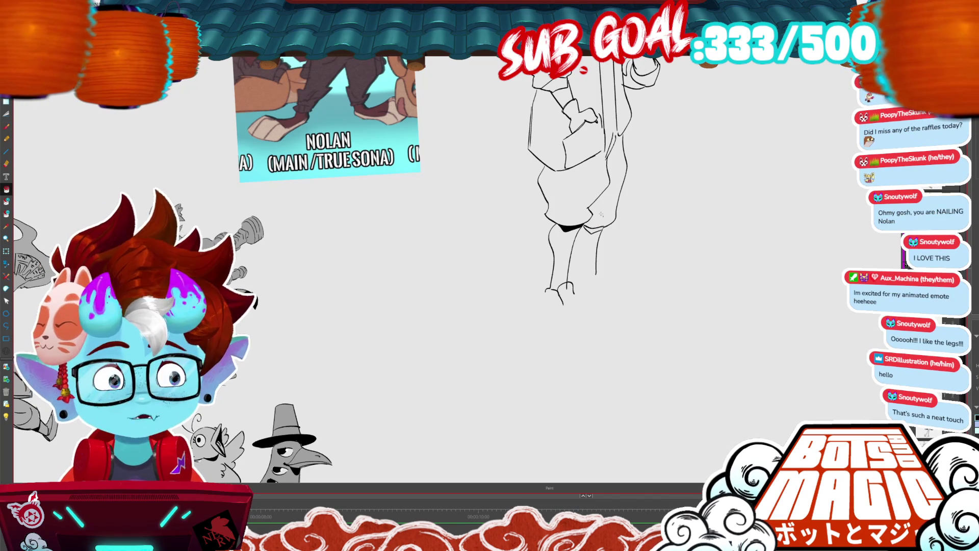
# Add a black shadow under the right shorts leg and a slightly shortened curve down the right leg.
pyautogui.hotkey('ctrl', '+')
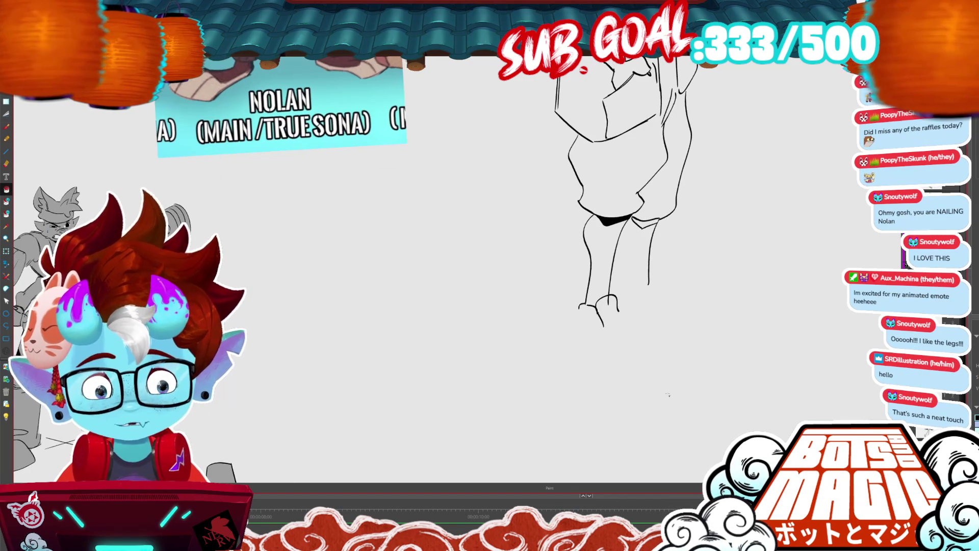
pyautogui.press('b')
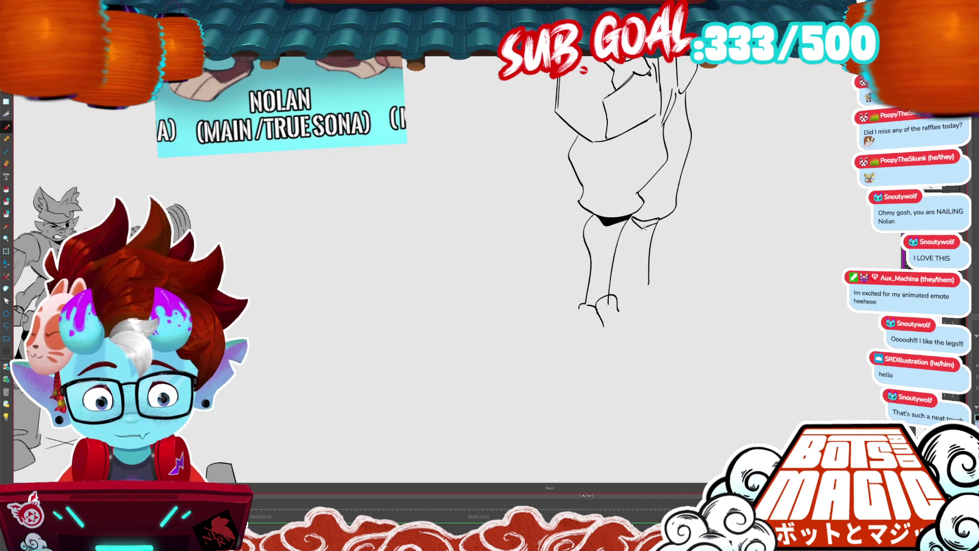
pyautogui.moveTo(633, 219); pyautogui.dragTo(644, 225)
pyautogui.hotkey('ctrl', 'd')
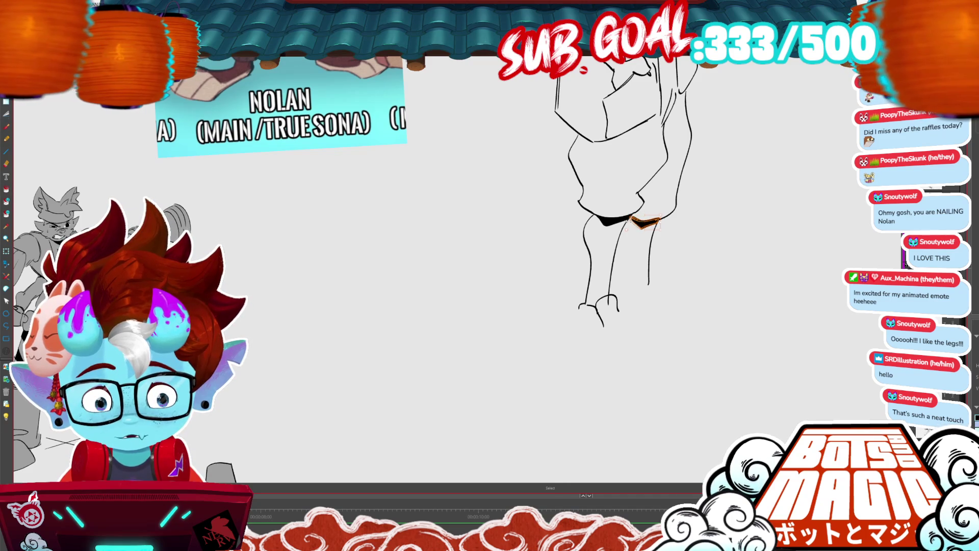
pyautogui.moveTo(657, 219); pyautogui.dragTo(641, 285)
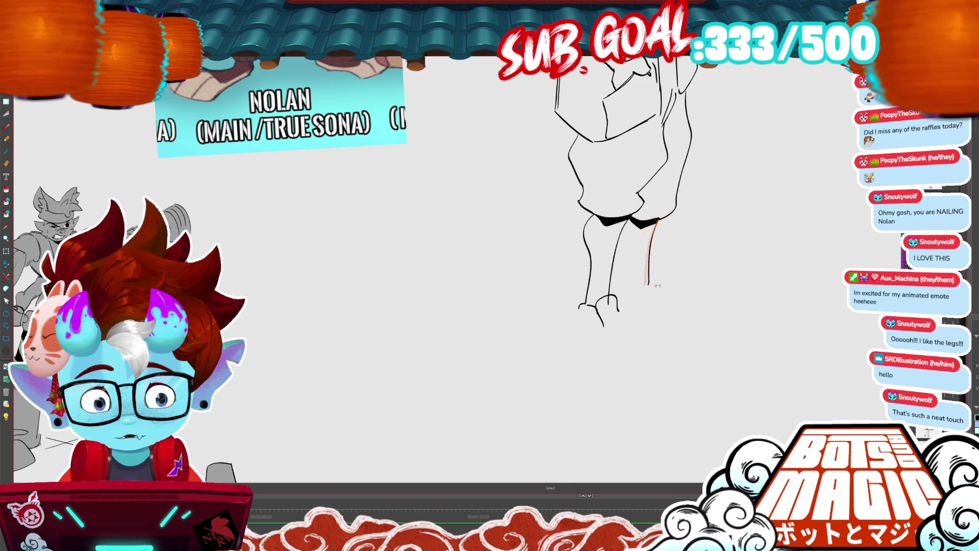
pyautogui.hotkey('ctrl', 'z')
pyautogui.moveTo(657, 219); pyautogui.dragTo(639, 280)
pyautogui.hotkey('ctrl', 'd')
pyautogui.scroll(-2, 653, 278)
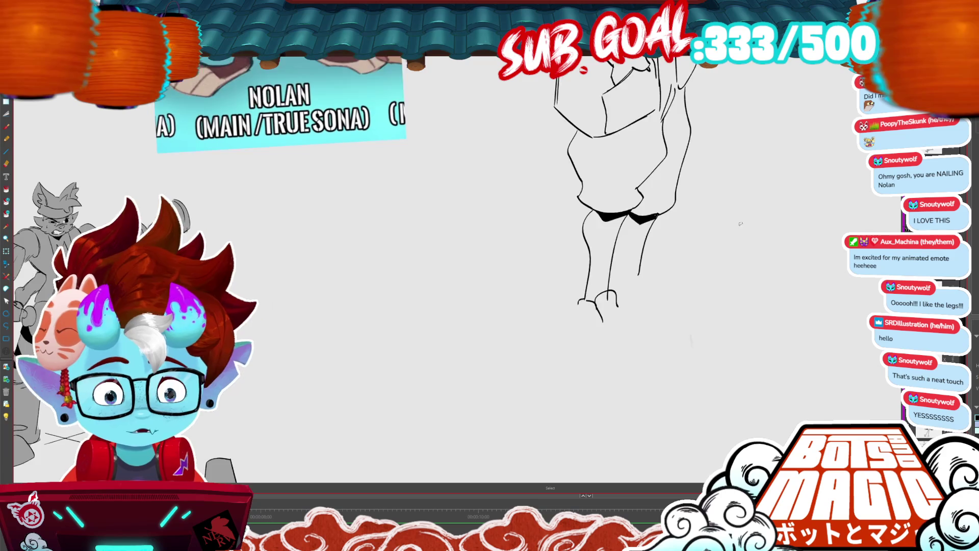
# Draw the shoe's top curve and its sole line.
pyautogui.moveTo(576, 248); pyautogui.dragTo(571, 271)
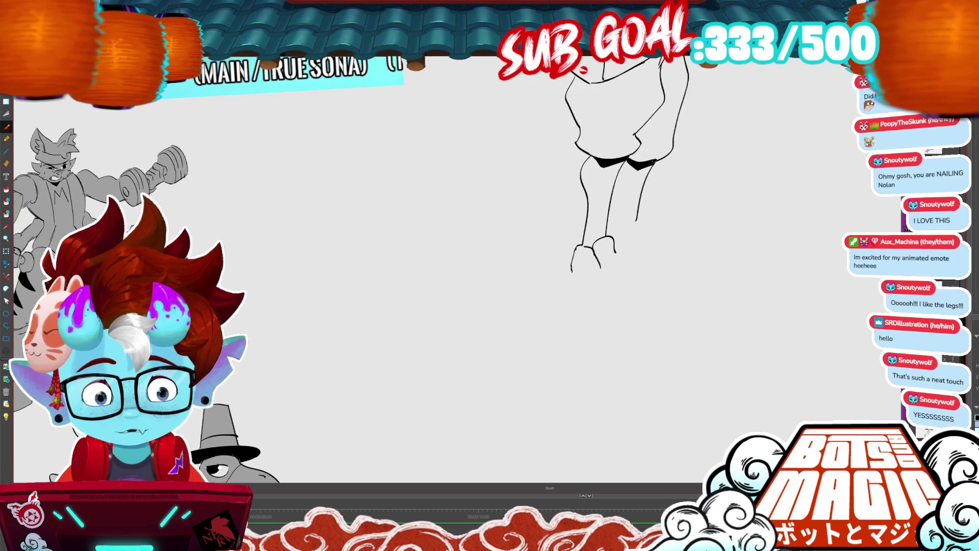
pyautogui.scroll(1, 723, 245)
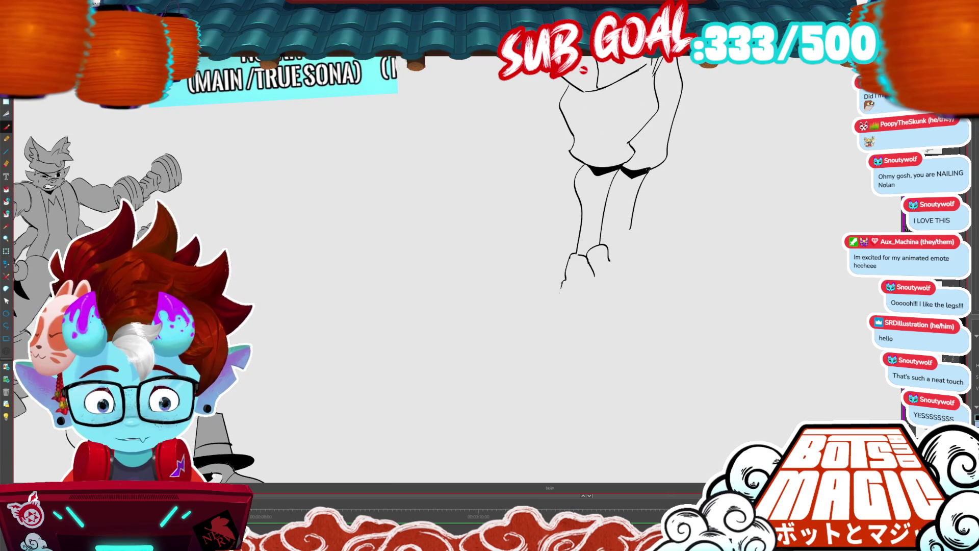
pyautogui.moveTo(599, 271)
pyautogui.mouseDown()
pyautogui.moveTo(608, 262)
pyautogui.moveTo(656, 265)
pyautogui.moveTo(692, 297)
pyautogui.mouseUp()
pyautogui.hotkey('ctrl', 'z')
pyautogui.moveTo(610, 260)
pyautogui.mouseDown()
pyautogui.moveTo(649, 272)
pyautogui.moveTo(674, 301)
pyautogui.mouseUp()
pyautogui.moveTo(559, 295); pyautogui.dragTo(602, 313)
pyautogui.moveTo(601, 315)
pyautogui.mouseDown()
pyautogui.moveTo(668, 317)
pyautogui.moveTo(680, 306)
pyautogui.moveTo(642, 308)
pyautogui.mouseUp()
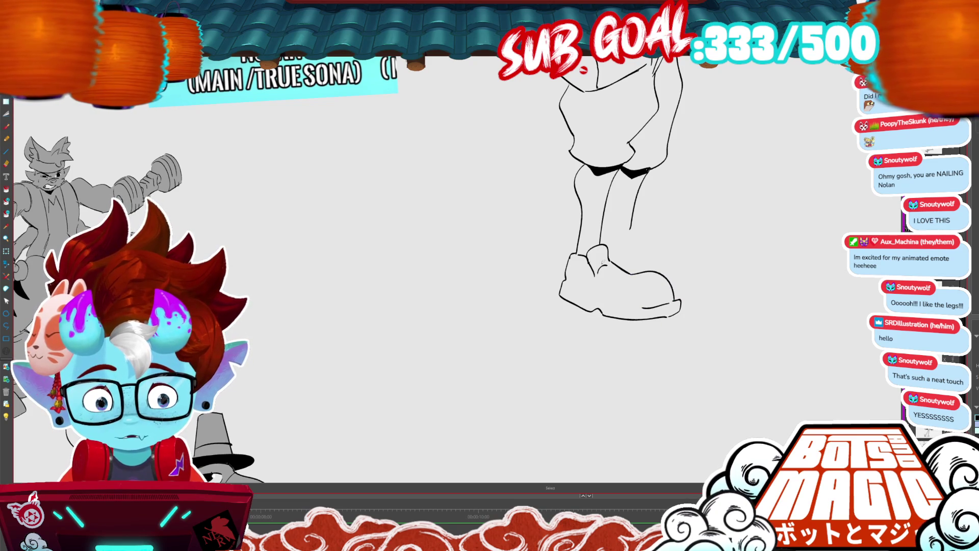
# Delete the stray upper shoe lines, draw the top of the second shoe, and zoom out.
pyautogui.press('b')
pyautogui.hotkey('alt', 's')
pyautogui.click(604, 266)
pyautogui.press('Delete')
pyautogui.moveTo(613, 264)
pyautogui.mouseDown()
pyautogui.moveTo(597, 243)
pyautogui.moveTo(591, 271)
pyautogui.moveTo(598, 262)
pyautogui.moveTo(612, 288)
pyautogui.moveTo(620, 284)
pyautogui.mouseUp()
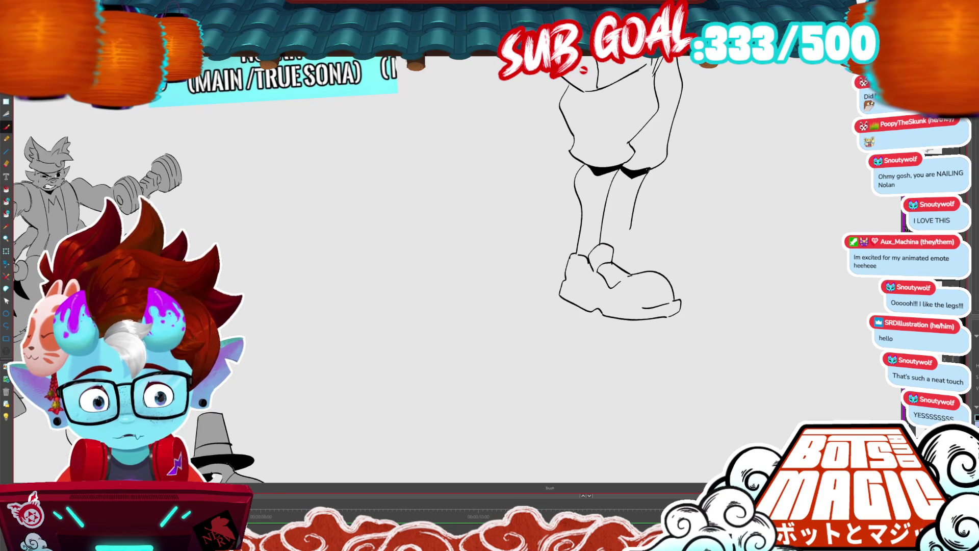
pyautogui.scroll(-5, 509, 255)
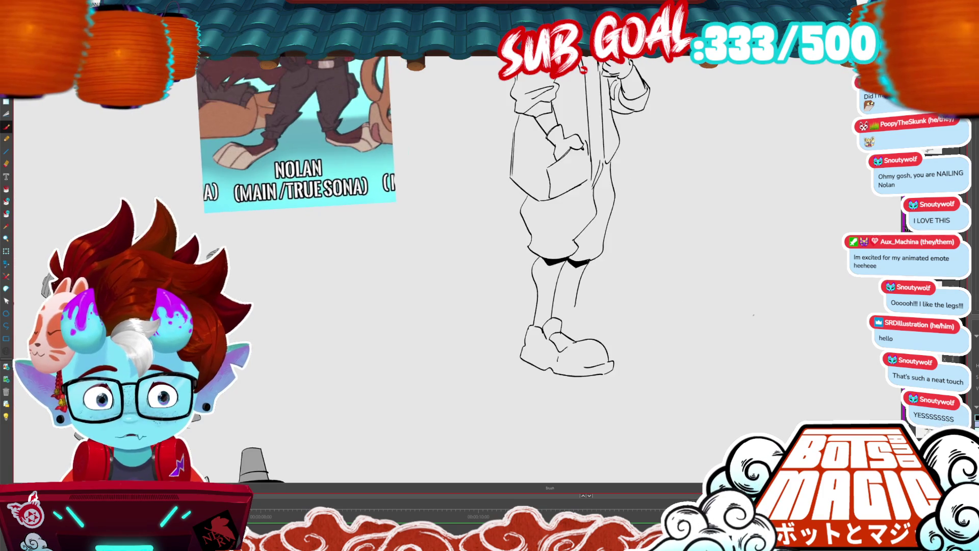
pyautogui.scroll(-2, 510, 255)
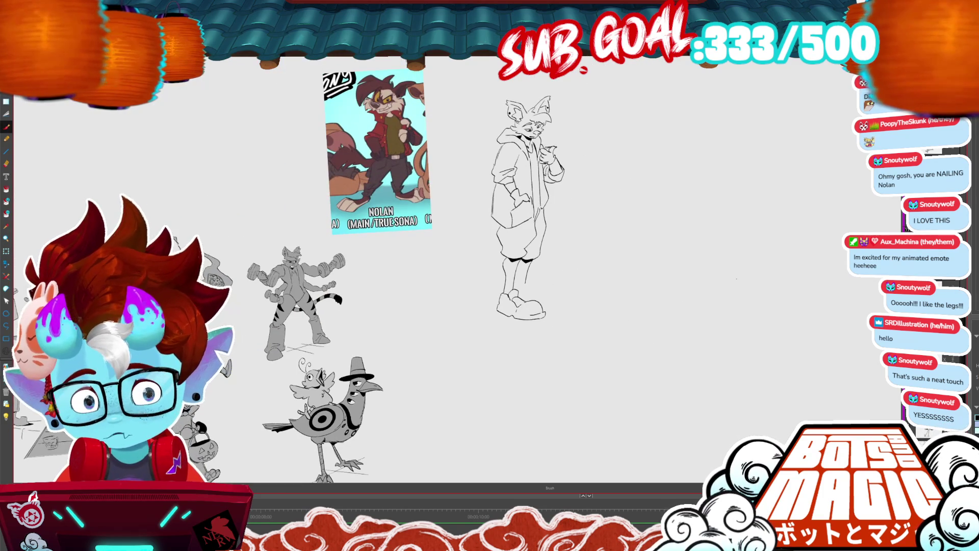
# Select the lower-leg lines and scale down the curve near the foot.
pyautogui.moveTo(521, 274); pyautogui.dragTo(536, 289)
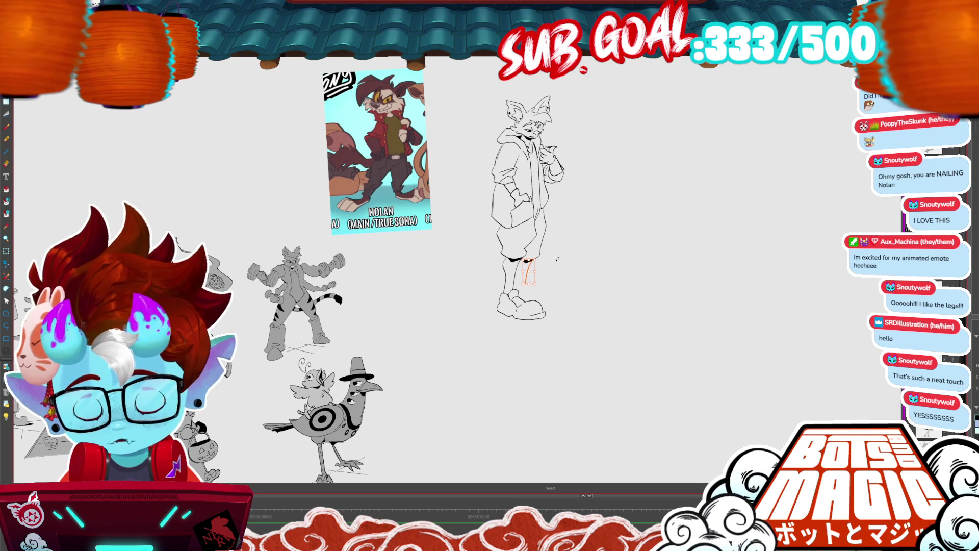
pyautogui.hotkey('ctrl', '+')
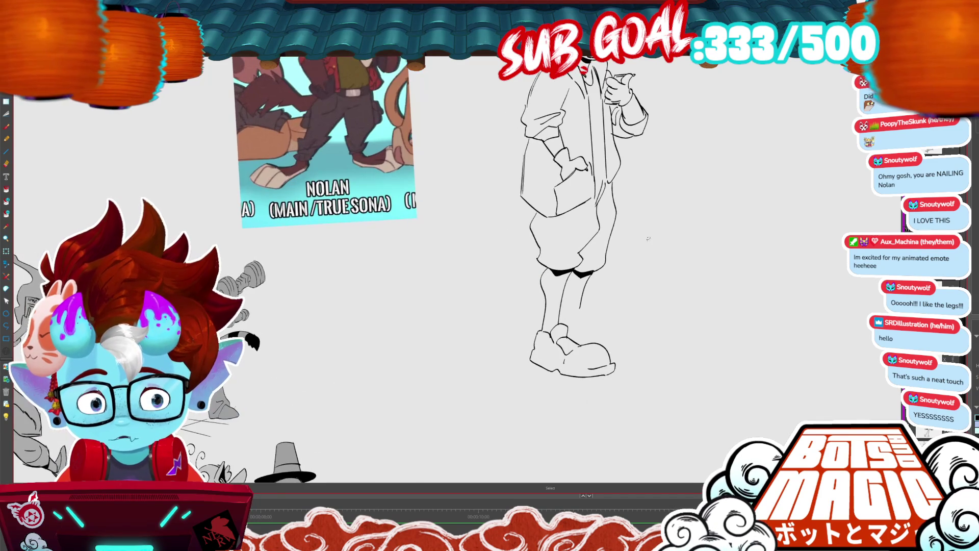
pyautogui.moveTo(587, 316)
pyautogui.mouseDown()
pyautogui.moveTo(592, 304)
pyautogui.moveTo(560, 318)
pyautogui.moveTo(629, 321)
pyautogui.moveTo(643, 336)
pyautogui.mouseUp()
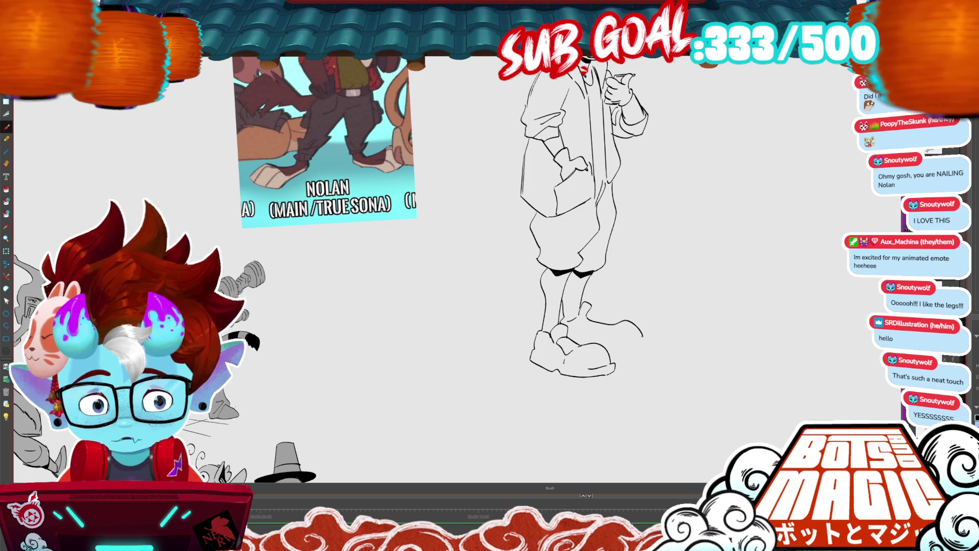
pyautogui.hotkey('ctrl', 'z')
pyautogui.moveTo(586, 317); pyautogui.dragTo(637, 334)
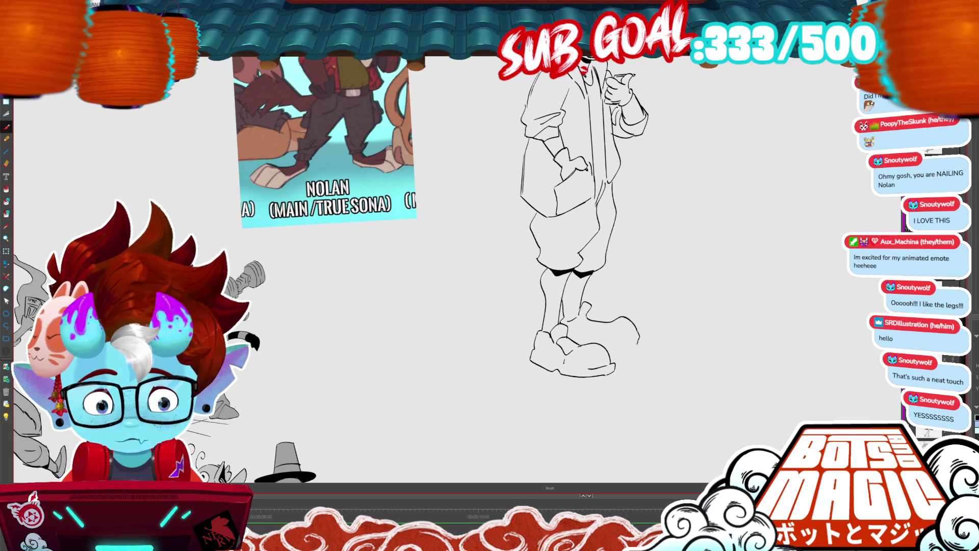
# Draw the back foot's bottom sole line and add small lines to the shorts.
pyautogui.moveTo(634, 345); pyautogui.dragTo(603, 345)
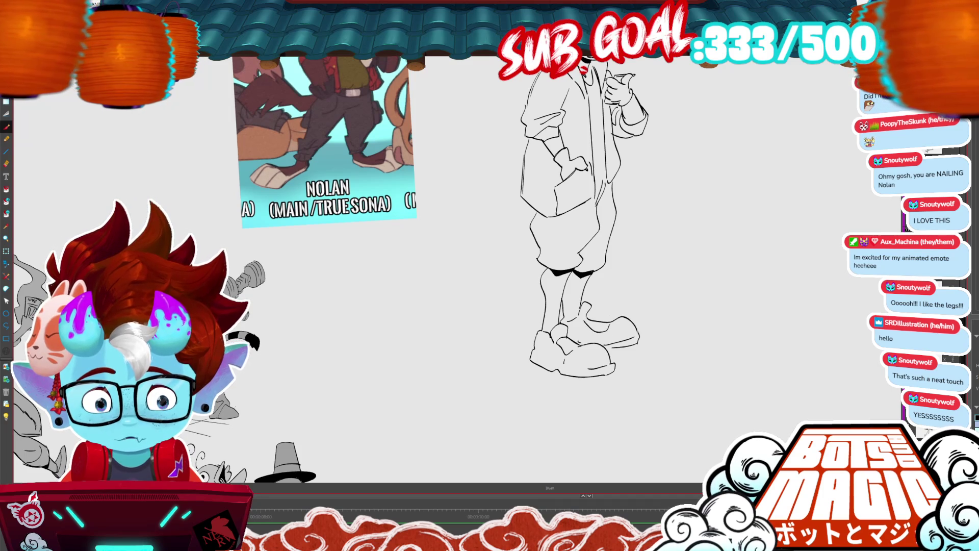
pyautogui.scroll(-3, 477, 278)
pyautogui.scroll(4, 470, 214)
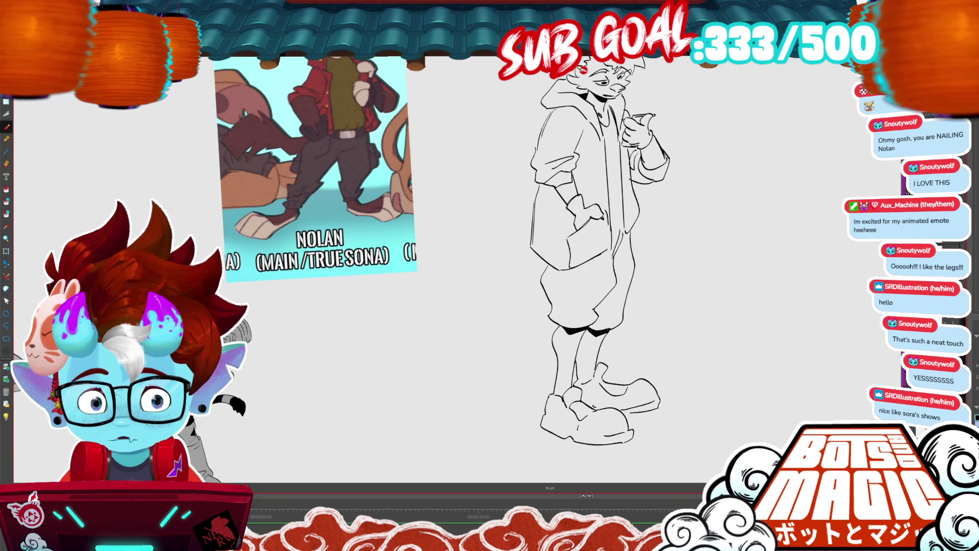
pyautogui.moveTo(544, 276)
pyautogui.mouseDown()
pyautogui.moveTo(582, 276)
pyautogui.moveTo(579, 304)
pyautogui.moveTo(544, 304)
pyautogui.moveTo(557, 308)
pyautogui.mouseUp()
# Replace the stray shorts strokes with a pocket top and right-edge lines.
pyautogui.hotkey('ctrl', 'z')
pyautogui.hotkey('ctrl', 'z')
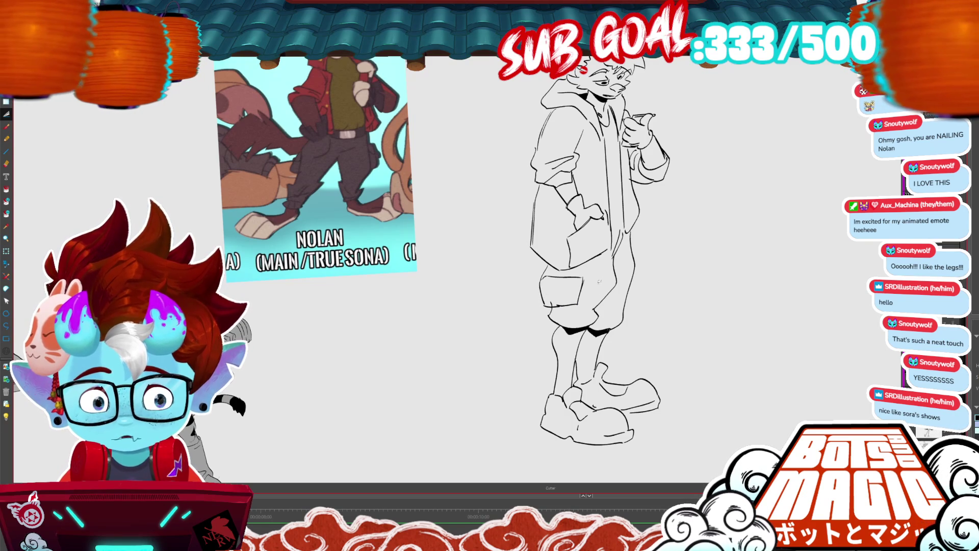
pyautogui.press('b')
pyautogui.moveTo(543, 281); pyautogui.dragTo(574, 285)
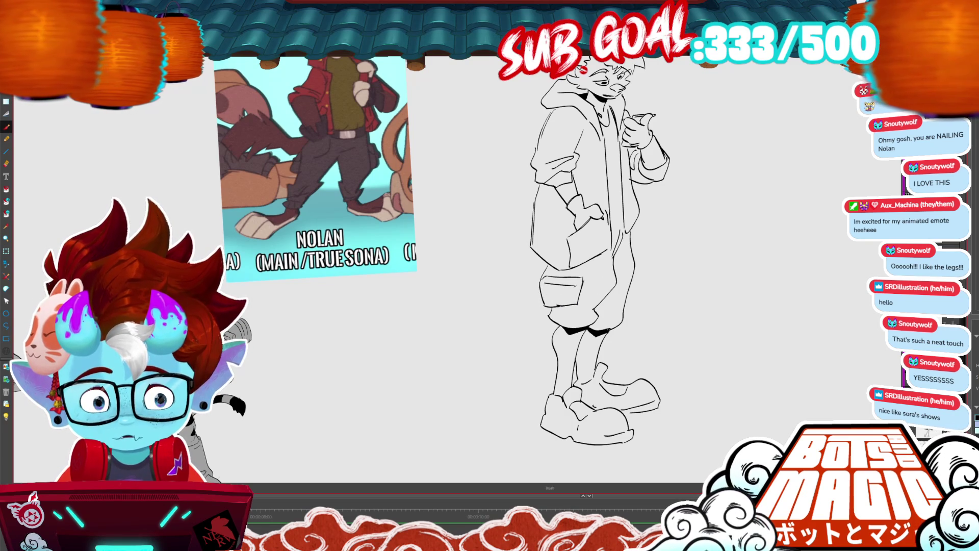
pyautogui.moveTo(639, 260); pyautogui.dragTo(627, 296)
pyautogui.moveTo(639, 262); pyautogui.dragTo(636, 278)
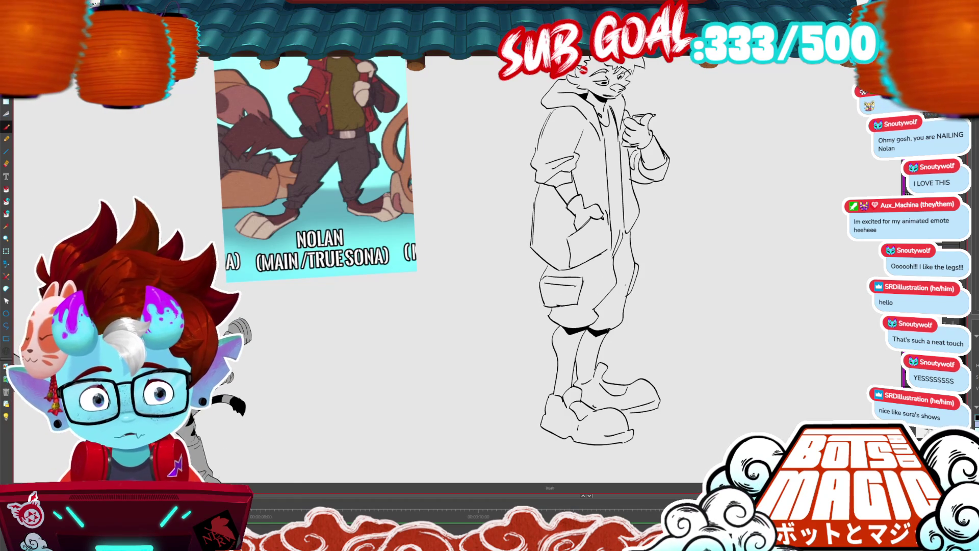
# Ink extra marks on the jacket near the hand and more lines down the coat front.
pyautogui.scroll(-1, 447, 242)
pyautogui.moveTo(596, 209); pyautogui.dragTo(586, 231)
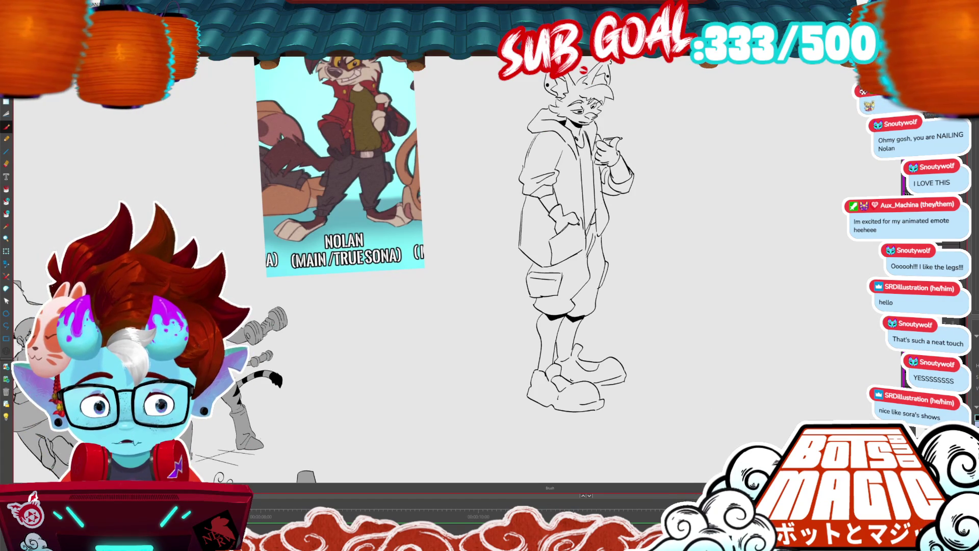
pyautogui.scroll(1, 451, 269)
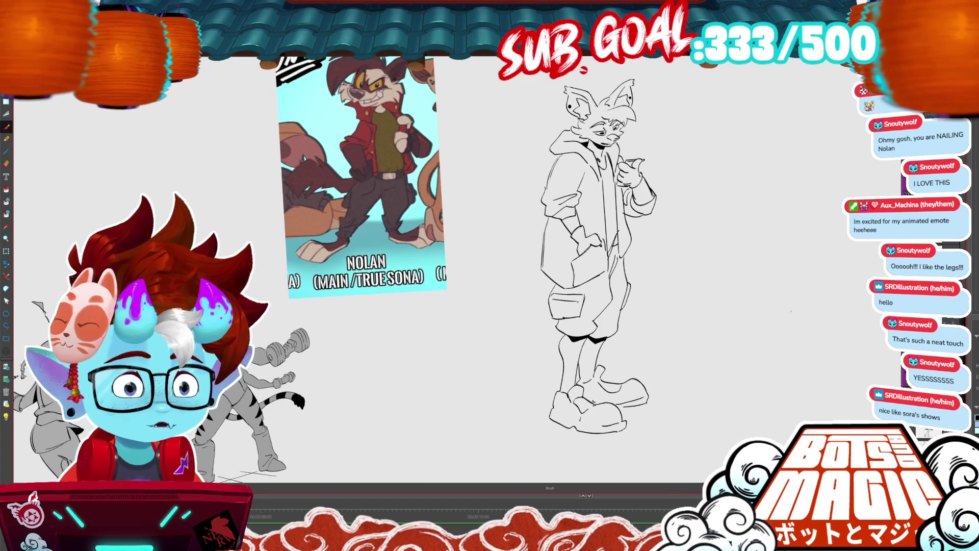
pyautogui.scroll(-2, 809, 219)
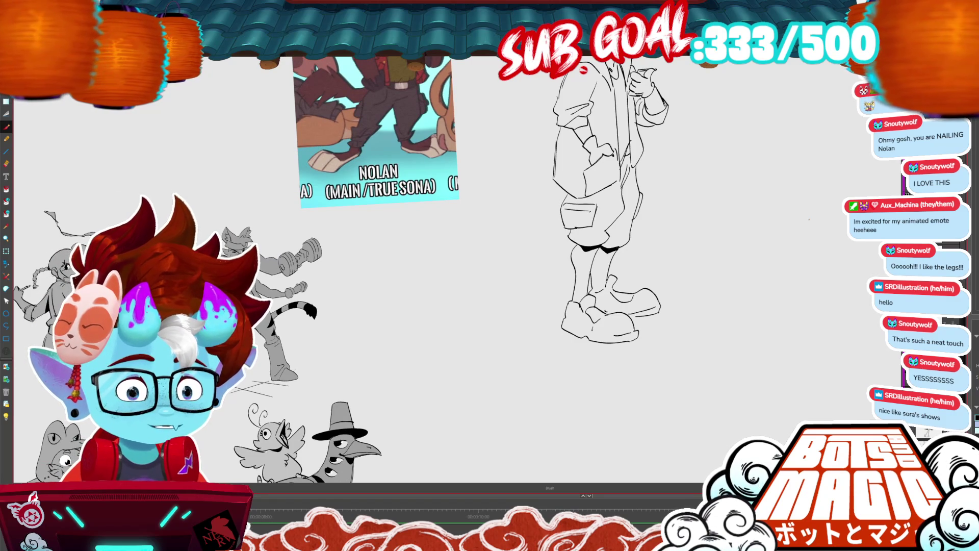
pyautogui.scroll(-2, 755, 315)
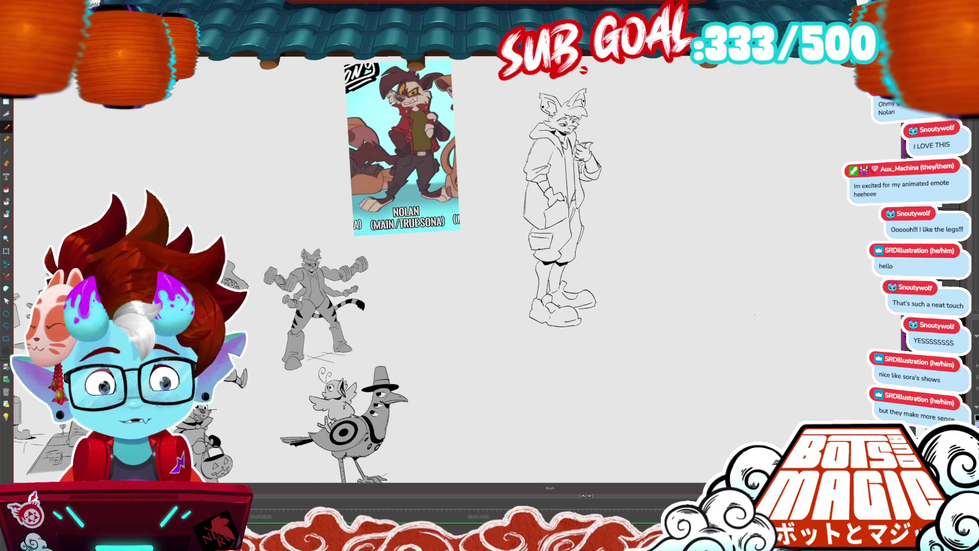
pyautogui.scroll(3, 660, 379)
pyautogui.scroll(-1, 661, 380)
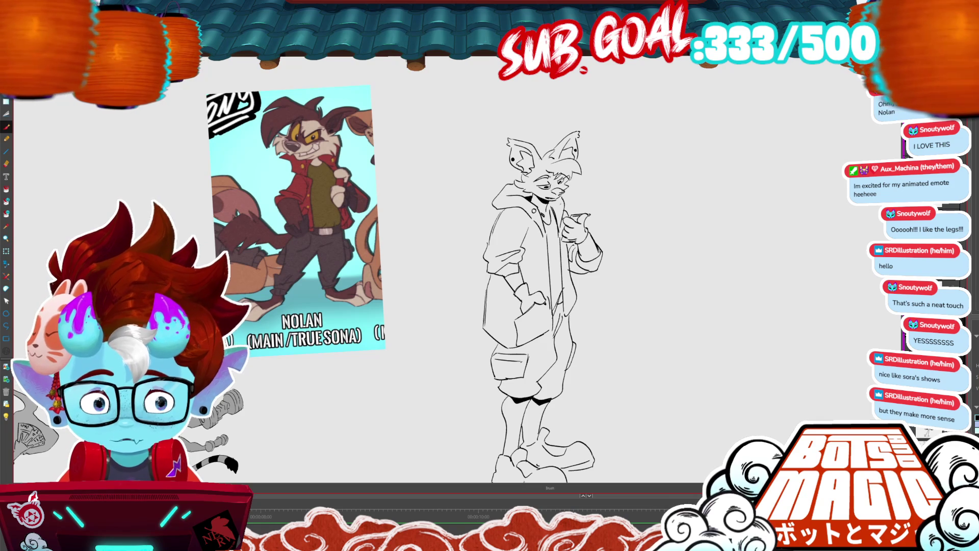
pyautogui.scroll(2, 683, 235)
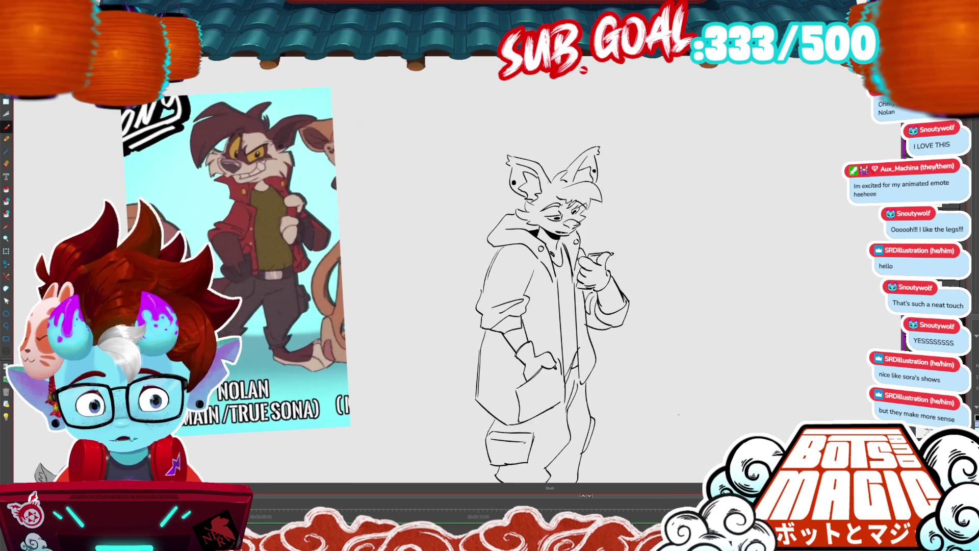
pyautogui.scroll(-2, 683, 234)
pyautogui.scroll(2, 684, 234)
pyautogui.moveTo(541, 221); pyautogui.dragTo(531, 241)
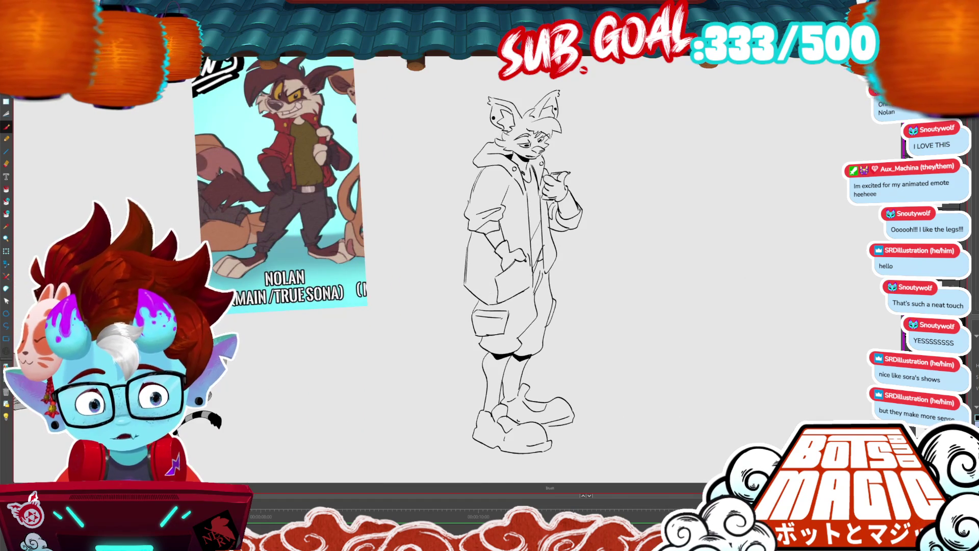
pyautogui.moveTo(525, 198)
pyautogui.mouseDown()
pyautogui.moveTo(528, 255)
pyautogui.moveTo(528, 232)
pyautogui.moveTo(544, 227)
pyautogui.moveTo(545, 266)
pyautogui.mouseUp()
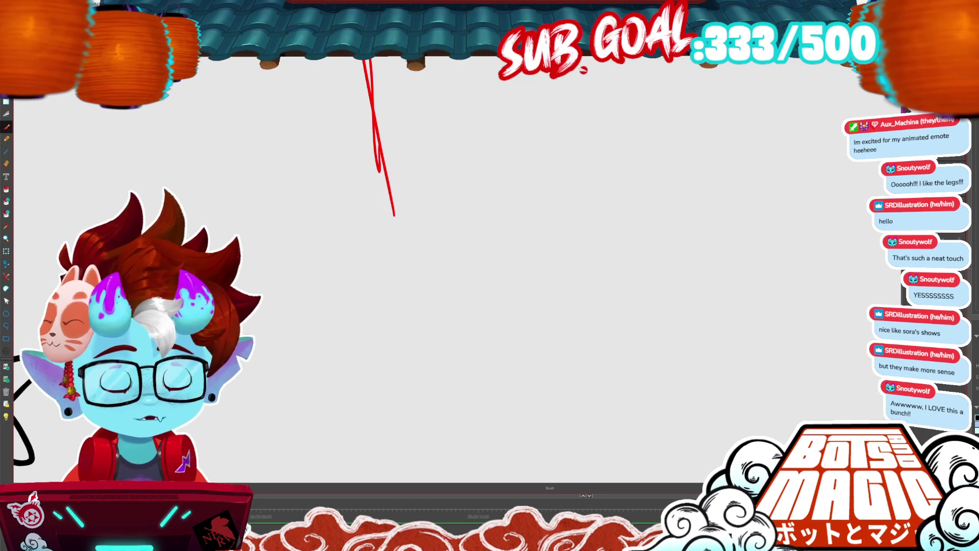
pyautogui.hotkey('ctrl', 'z')
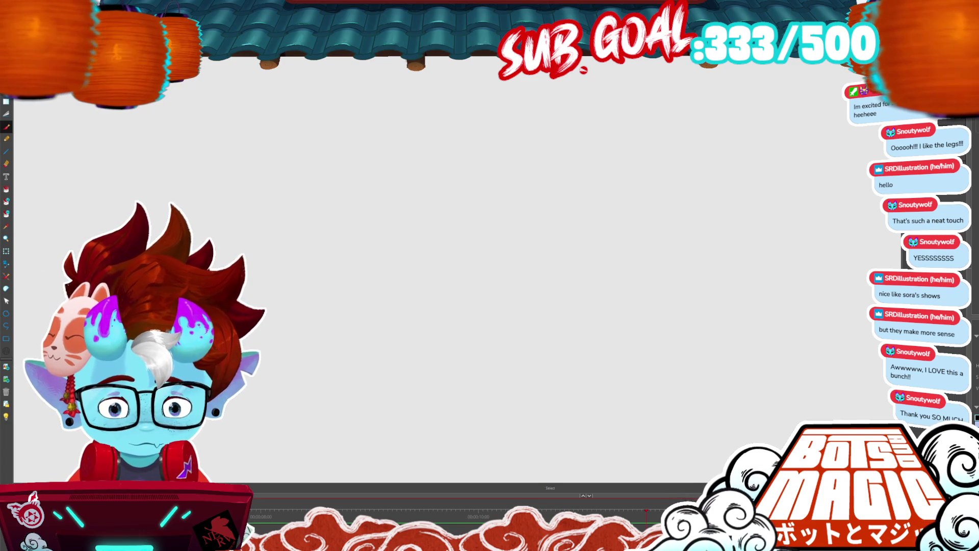
pyautogui.hotkey('ctrl', 'z')
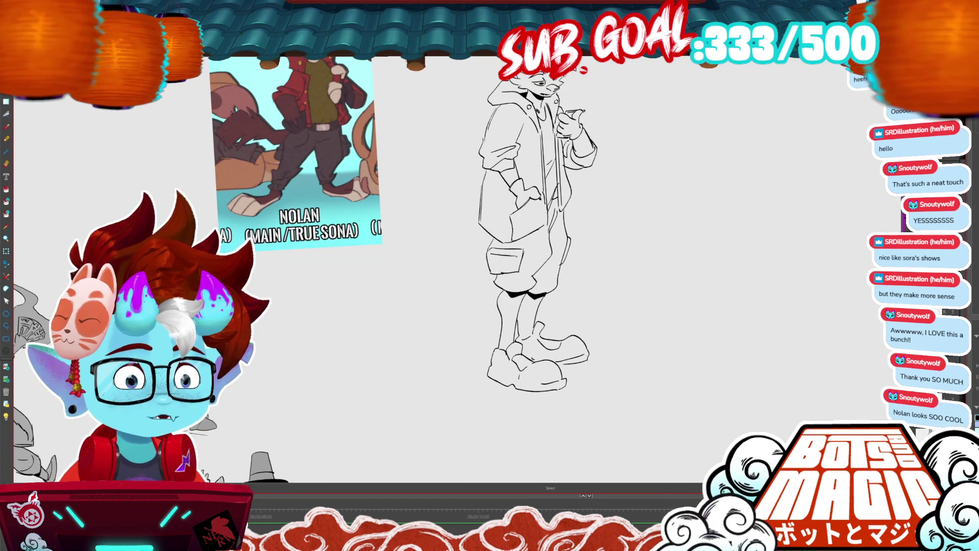
# Save the scene with Ctrl+S and zoom out to show the other character sketches.
pyautogui.scroll(-2, 510, 229)
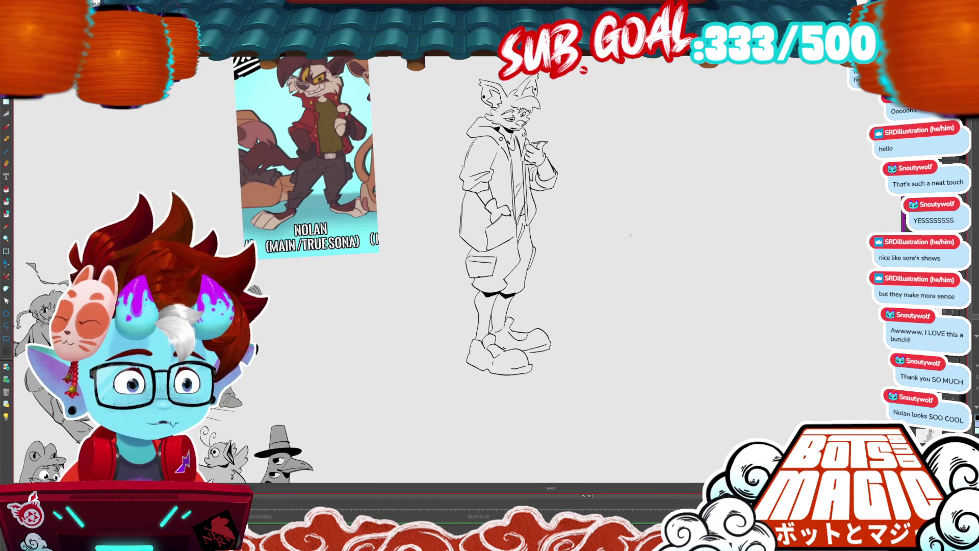
pyautogui.hotkey('ctrl', 's')
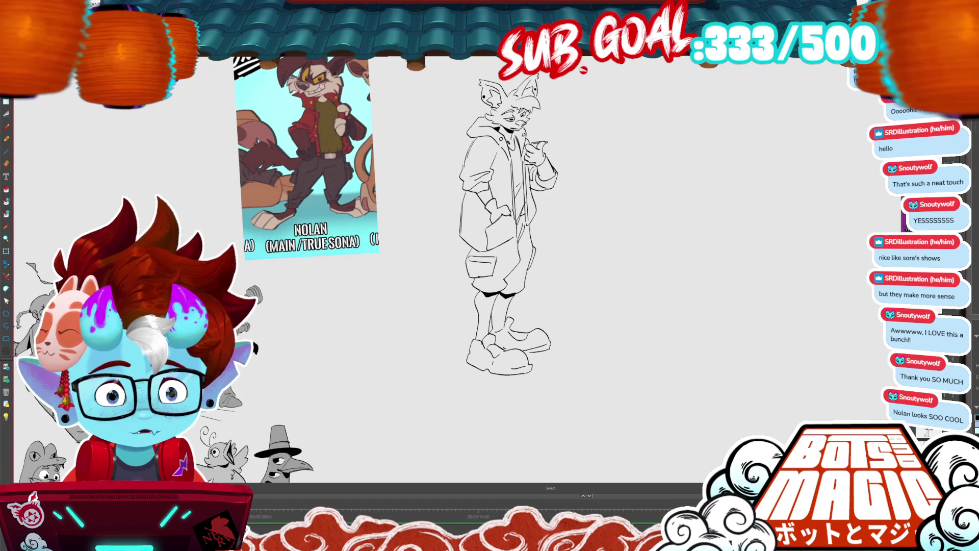
pyautogui.scroll(-2, 520, 280)
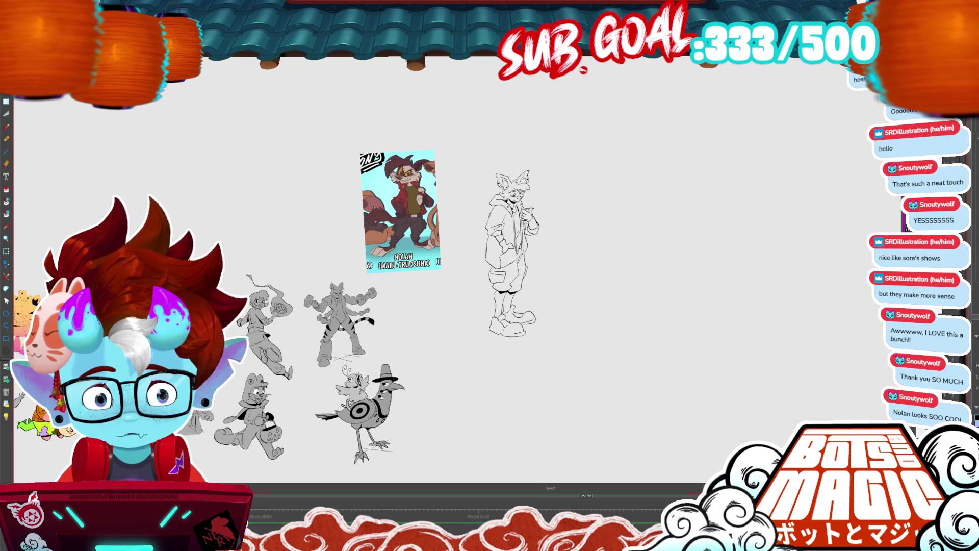
pyautogui.scroll(-4, 505, 236)
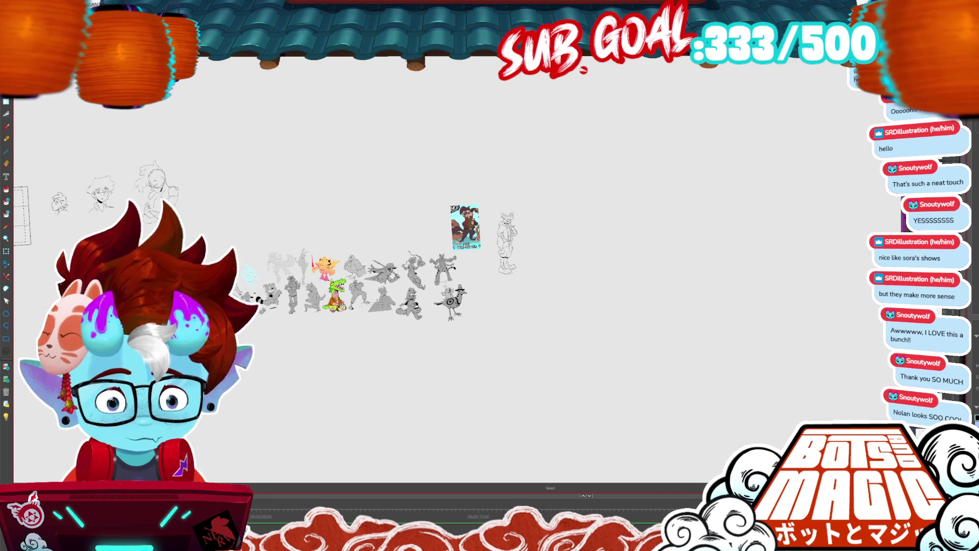
# Select Nolan's reference card and delete it from the canvas.
pyautogui.moveTo(539, 221)
pyautogui.mouseDown()
pyautogui.moveTo(532, 268)
pyautogui.moveTo(490, 241)
pyautogui.moveTo(523, 252)
pyautogui.mouseUp()
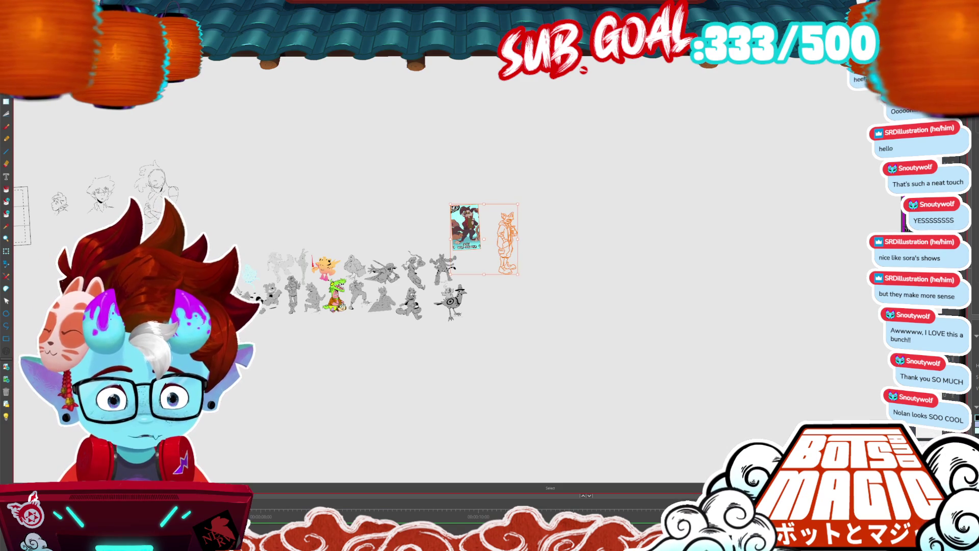
pyautogui.scroll(3, 465, 252)
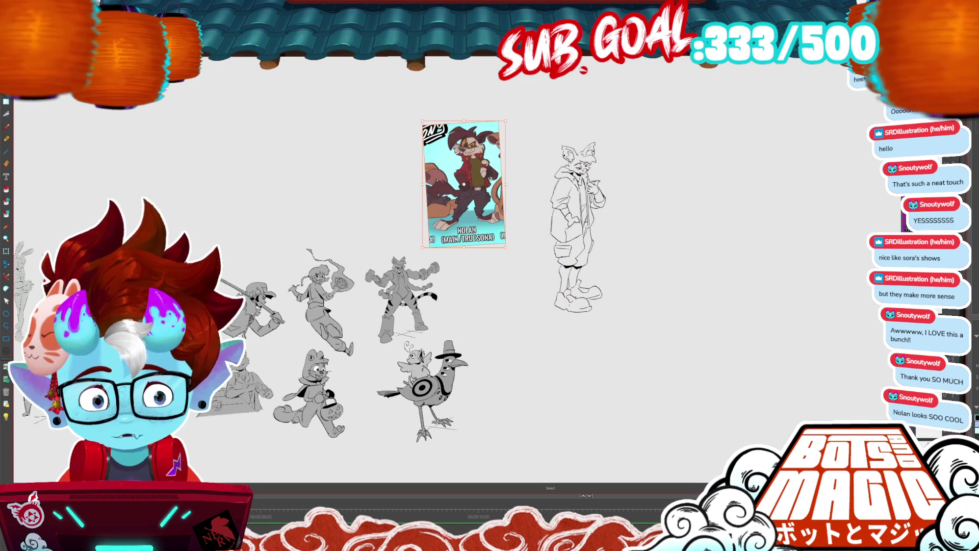
pyautogui.press('Delete')
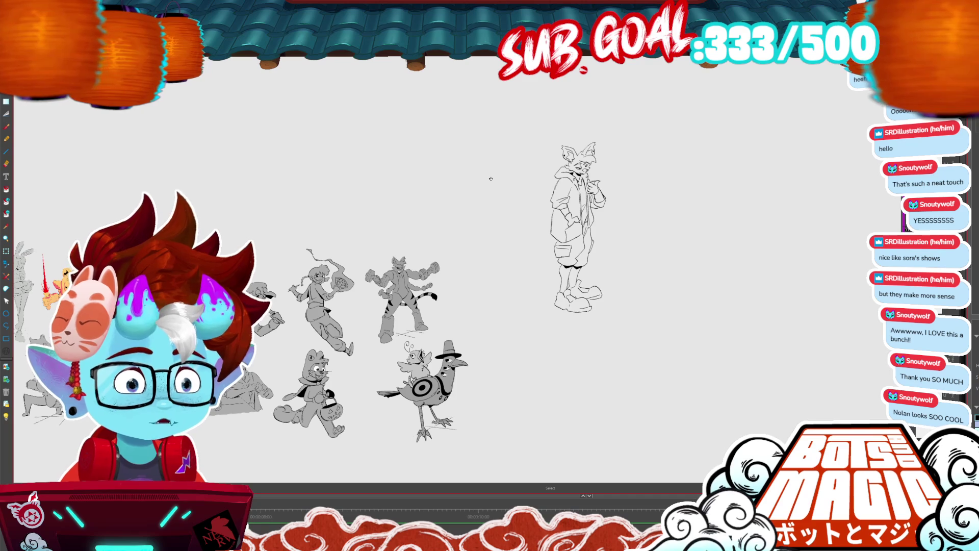
# Zoom in and redraw the coat's left edge with a long curve behind the hood.
pyautogui.scroll(3, 490, 179)
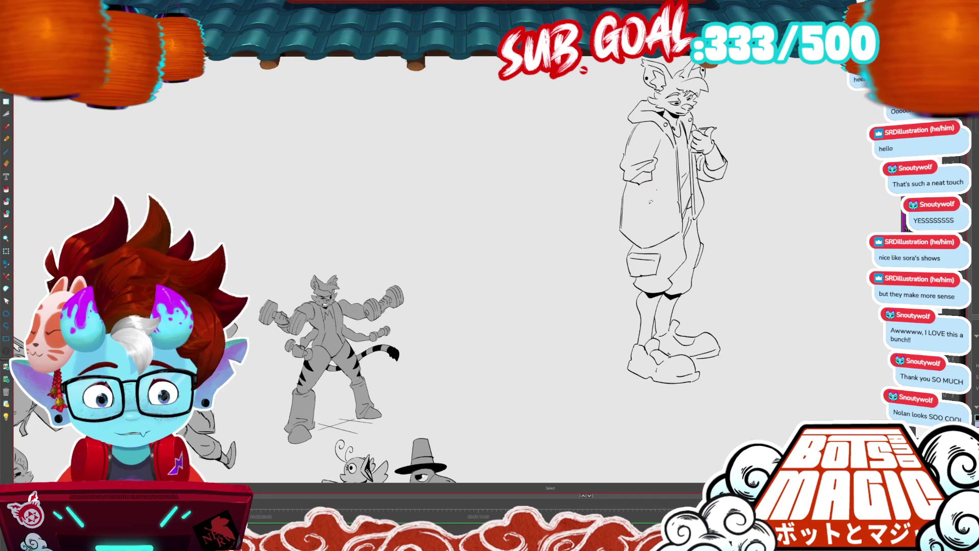
pyautogui.moveTo(626, 181); pyautogui.dragTo(619, 232)
pyautogui.moveTo(650, 183)
pyautogui.mouseDown()
pyautogui.moveTo(662, 196)
pyautogui.moveTo(601, 170)
pyautogui.moveTo(680, 157)
pyautogui.mouseUp()
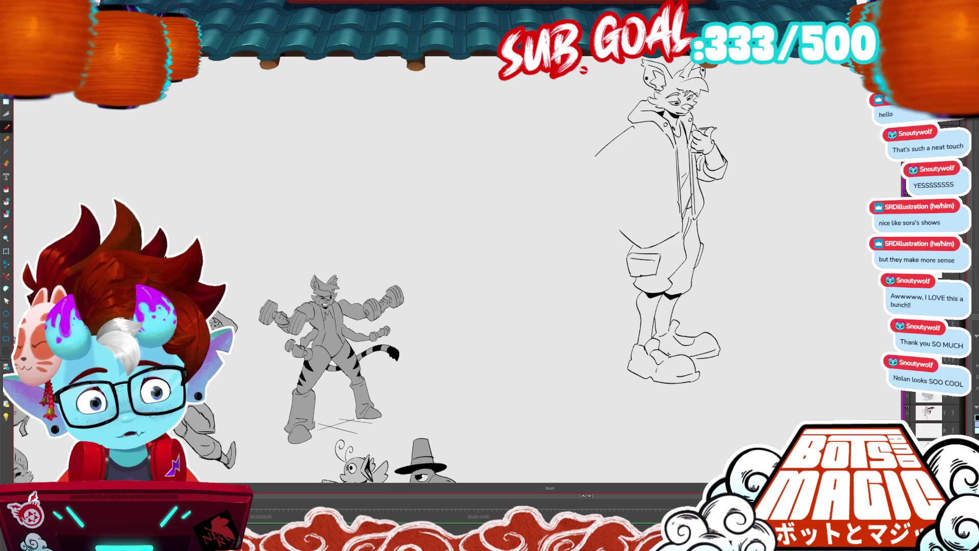
# Redraw the coat's left shoulder, sleeve creases and the line by the hood collar.
pyautogui.moveTo(631, 128)
pyautogui.mouseDown()
pyautogui.moveTo(594, 158)
pyautogui.moveTo(598, 178)
pyautogui.moveTo(607, 181)
pyautogui.moveTo(620, 132)
pyautogui.mouseUp()
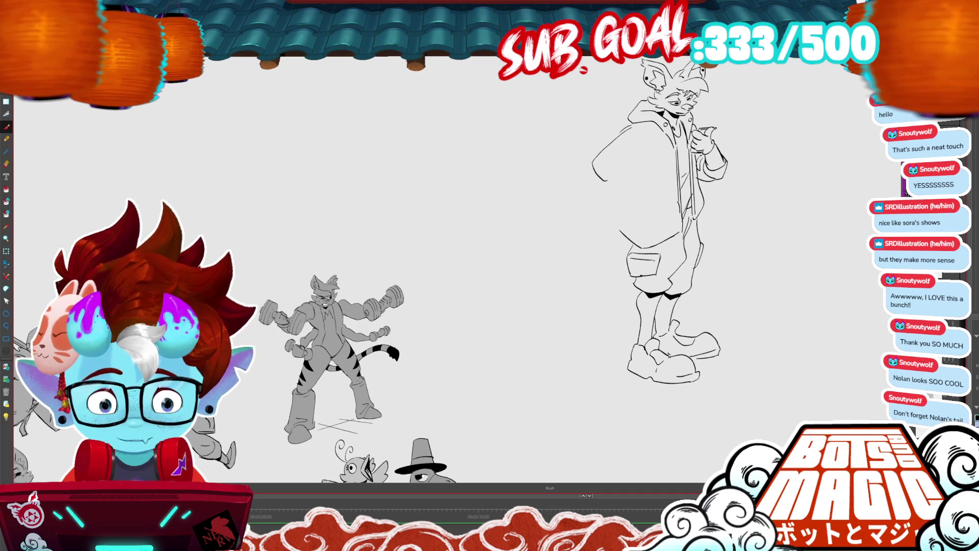
pyautogui.moveTo(642, 127); pyautogui.dragTo(650, 144)
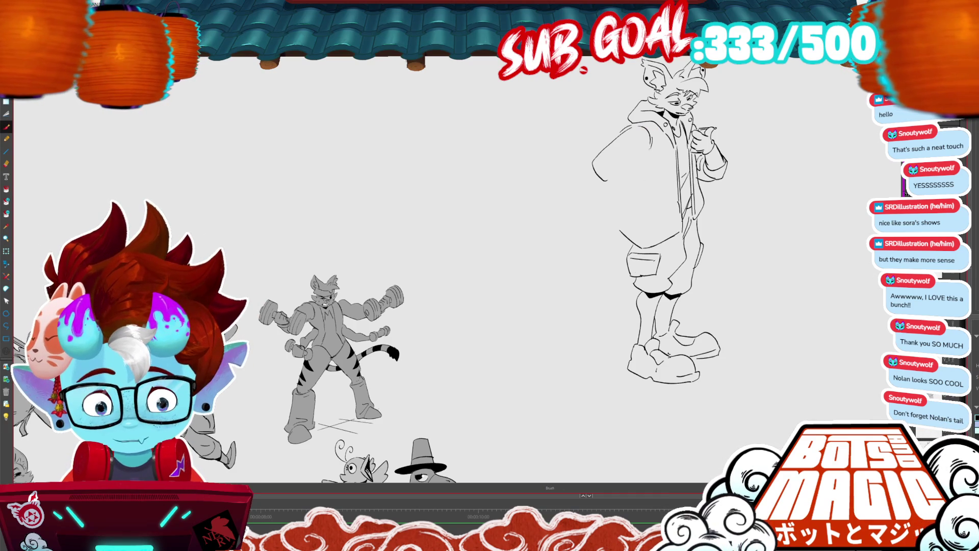
pyautogui.moveTo(625, 159)
pyautogui.mouseDown()
pyautogui.moveTo(608, 163)
pyautogui.moveTo(628, 182)
pyautogui.moveTo(607, 188)
pyautogui.moveTo(644, 195)
pyautogui.moveTo(616, 232)
pyautogui.mouseUp()
pyautogui.moveTo(636, 161); pyautogui.dragTo(632, 177)
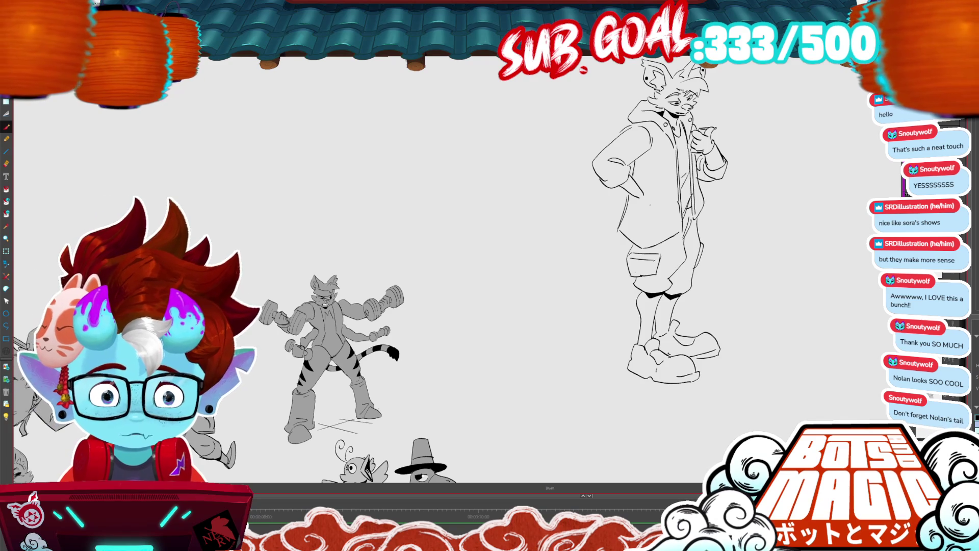
# Add torso marks and a short hem line, undoing one stray pocket line.
pyautogui.moveTo(643, 205)
pyautogui.mouseDown()
pyautogui.moveTo(655, 194)
pyautogui.moveTo(672, 209)
pyautogui.moveTo(654, 233)
pyautogui.moveTo(672, 209)
pyautogui.moveTo(654, 208)
pyautogui.mouseUp()
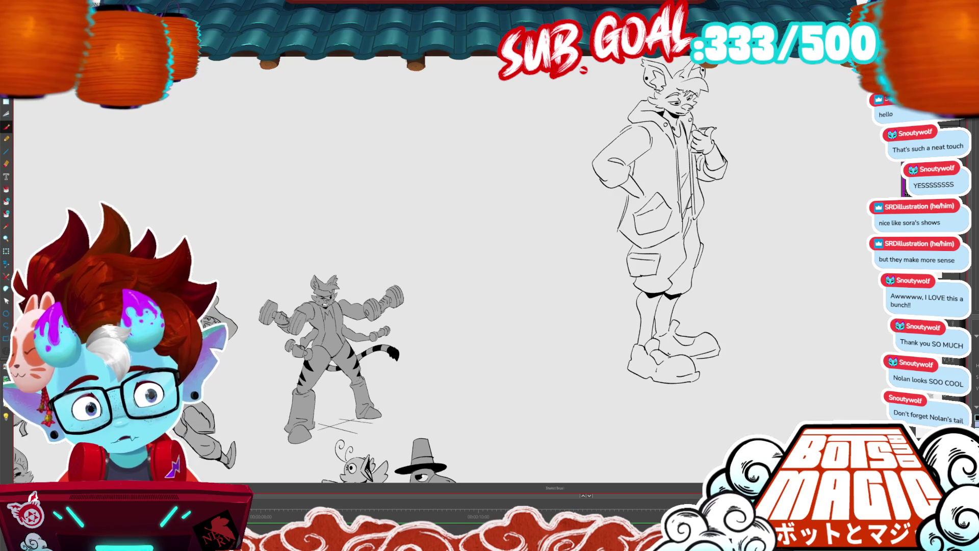
pyautogui.moveTo(651, 195); pyautogui.dragTo(640, 217)
pyautogui.hotkey('ctrl', 'z')
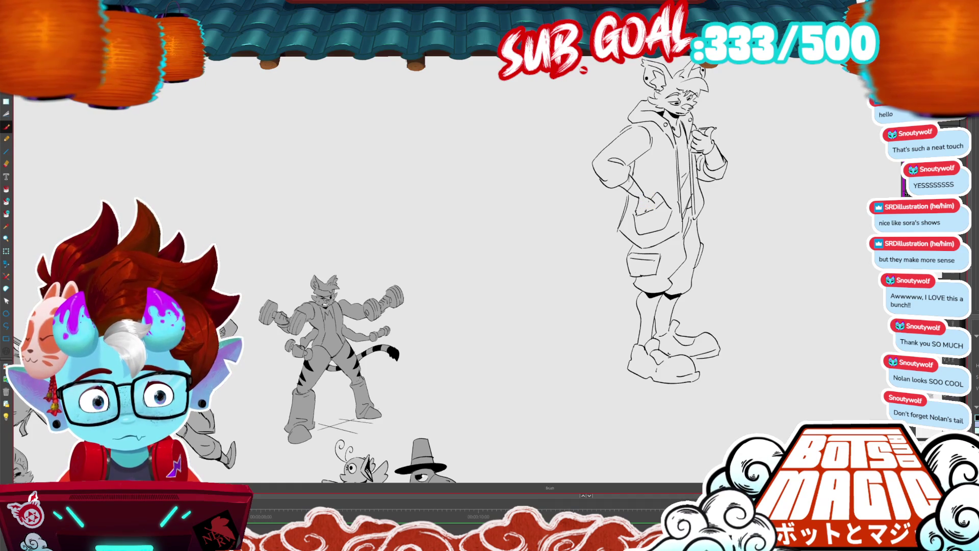
pyautogui.press('g')
pyautogui.press('b')
pyautogui.moveTo(623, 214)
pyautogui.mouseDown()
pyautogui.moveTo(591, 231)
pyautogui.moveTo(534, 232)
pyautogui.moveTo(504, 271)
pyautogui.moveTo(552, 283)
pyautogui.moveTo(573, 250)
pyautogui.moveTo(623, 236)
pyautogui.mouseUp()
pyautogui.scroll(-3, 496, 258)
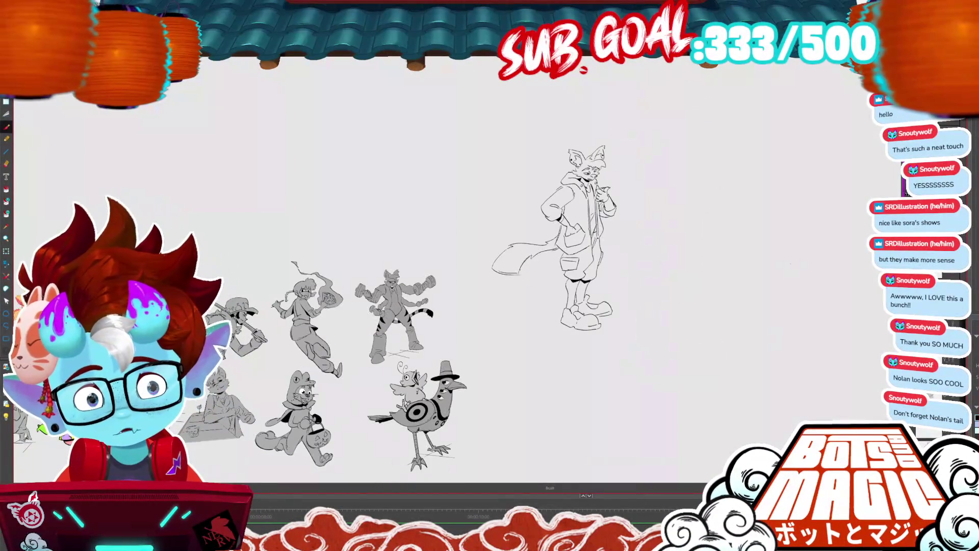
# Redraw the tail curving out from the hip, then reshape its tip and upper contour.
pyautogui.hotkey('ctrl', 'z')
pyautogui.hotkey('ctrl', 'z')
pyautogui.hotkey('ctrl', 'z')
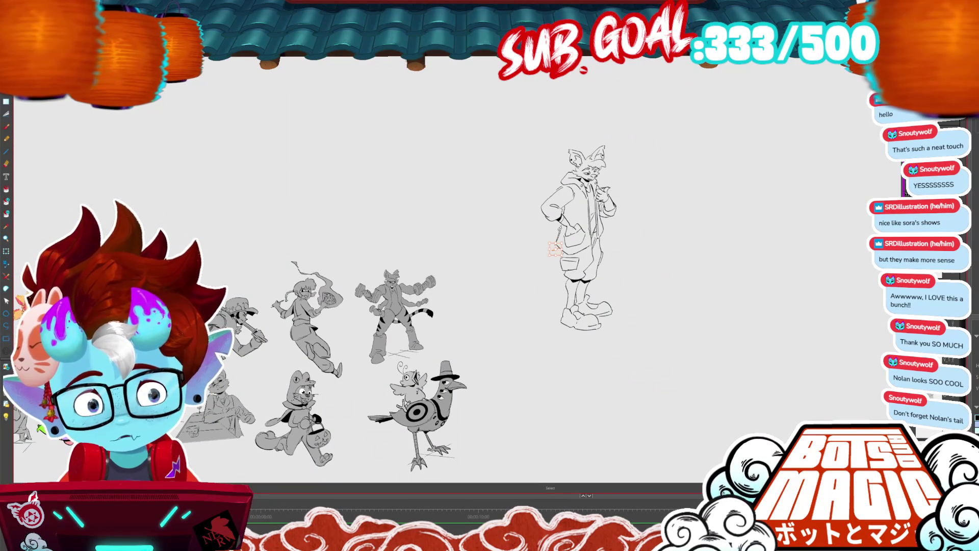
pyautogui.moveTo(555, 253)
pyautogui.mouseDown()
pyautogui.moveTo(515, 280)
pyautogui.moveTo(526, 305)
pyautogui.moveTo(532, 299)
pyautogui.mouseUp()
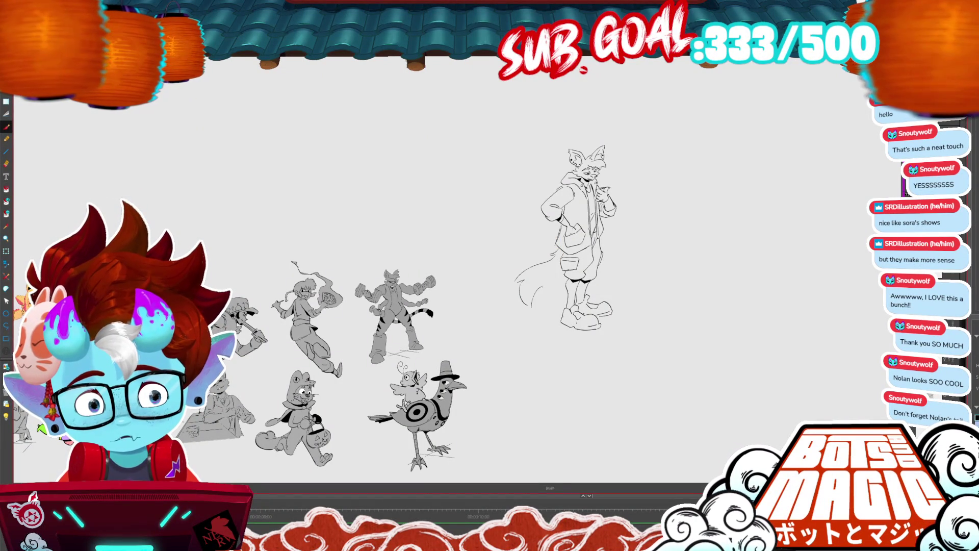
pyautogui.moveTo(559, 264); pyautogui.dragTo(525, 312)
pyautogui.moveTo(531, 277); pyautogui.dragTo(516, 311)
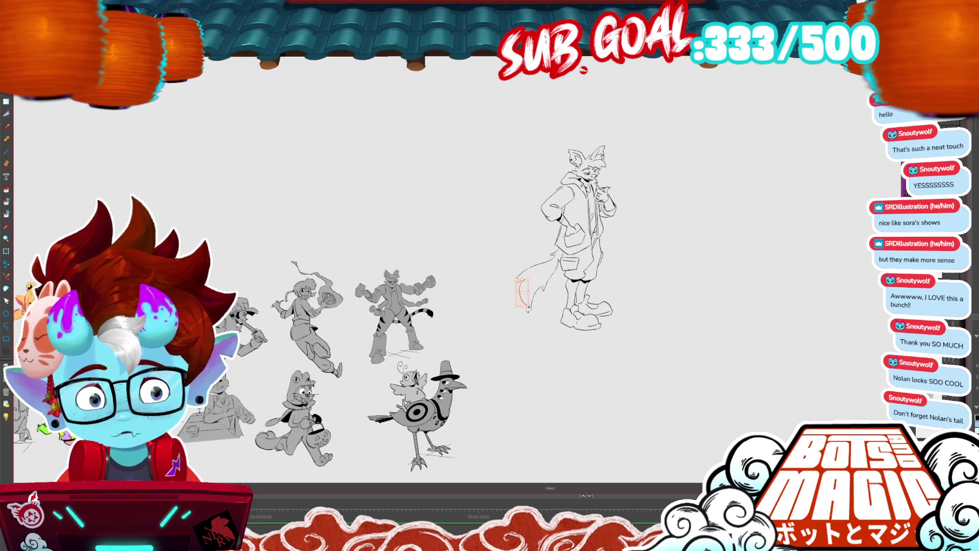
pyautogui.hotkey('ctrl', '+')
pyautogui.hotkey('ctrl', '+')
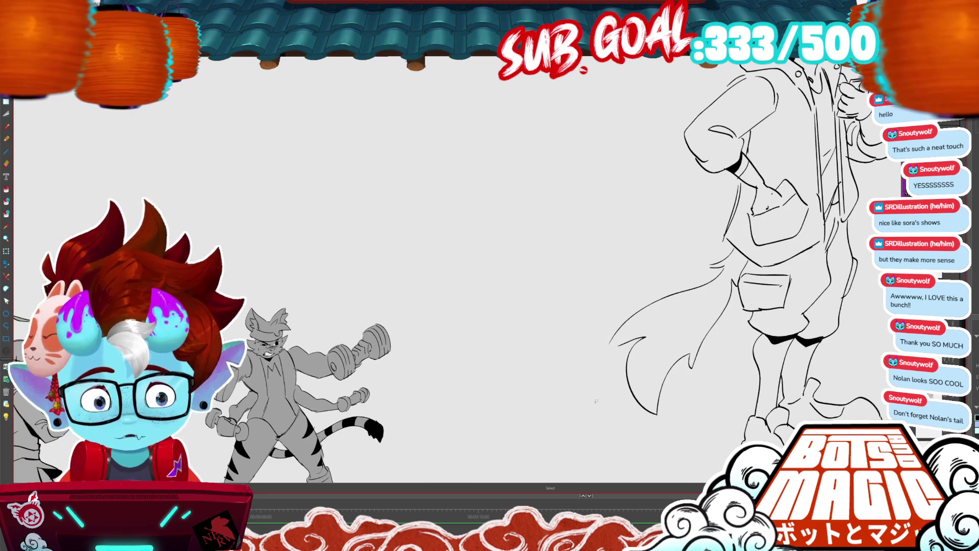
pyautogui.click(627, 326)
pyautogui.click(612, 351)
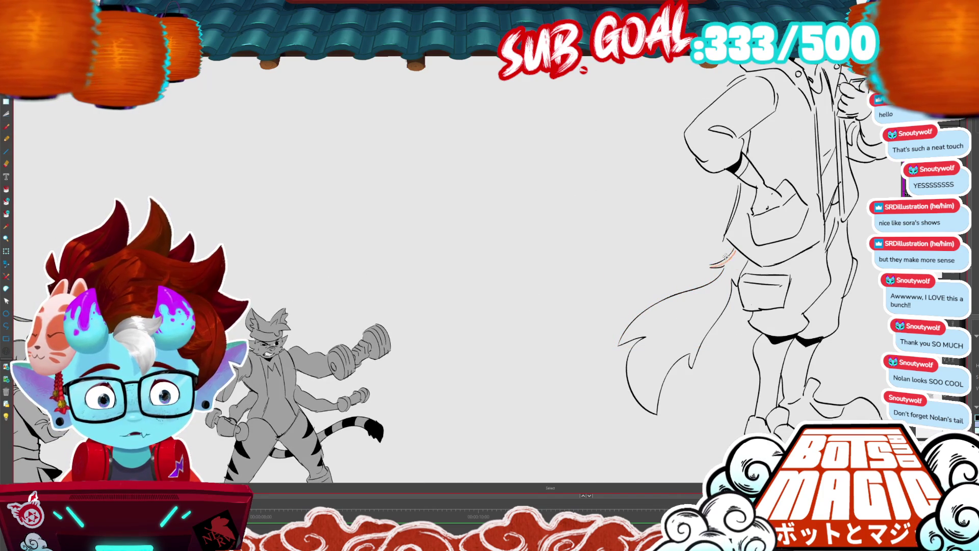
pyautogui.moveTo(728, 396)
pyautogui.mouseDown()
pyautogui.moveTo(703, 381)
pyautogui.moveTo(593, 373)
pyautogui.mouseUp()
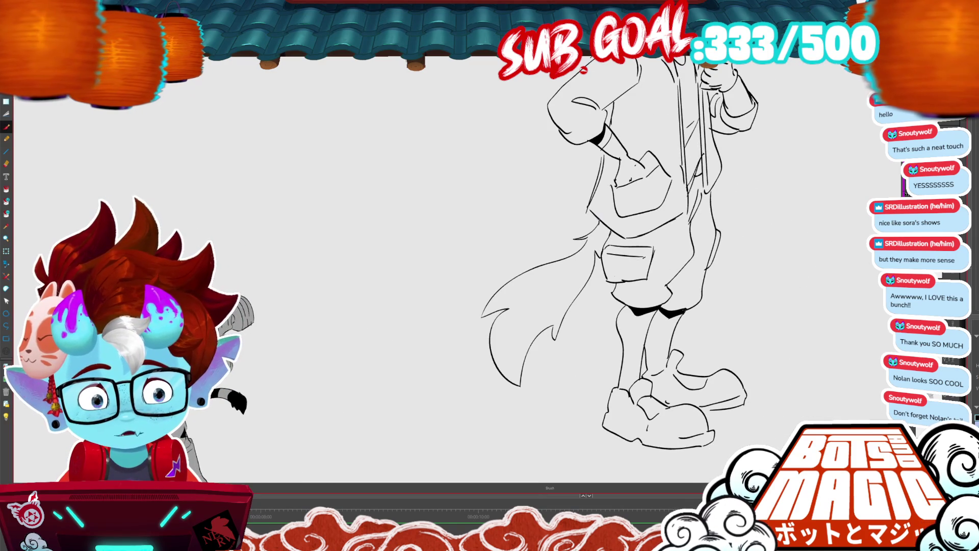
# Lasso and clear the stray lines near the coat pocket, then fit the whole figure in view.
pyautogui.press('g')
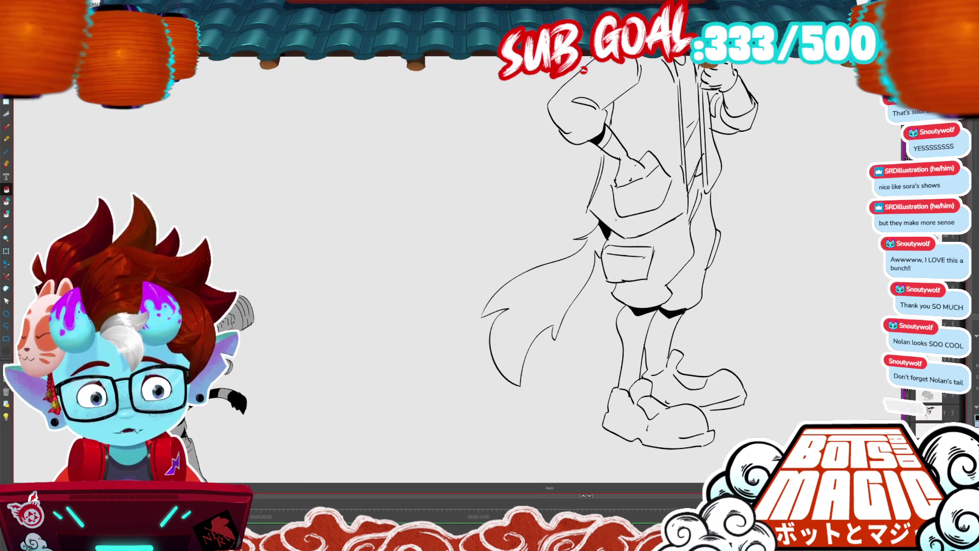
pyautogui.hotkey('ctrl', '-')
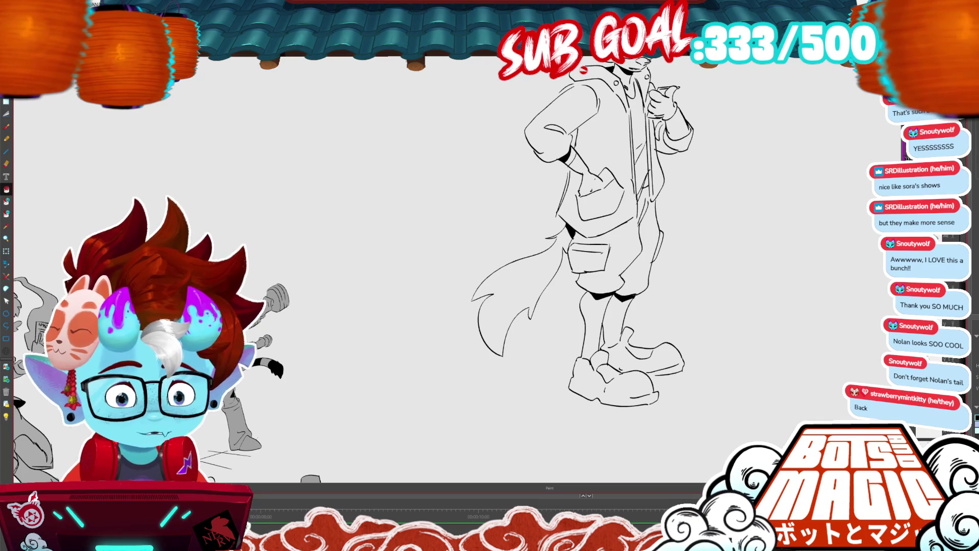
pyautogui.hotkey('ctrl', '-')
pyautogui.hotkey('ctrl', '+')
pyautogui.press('m')
pyautogui.moveTo(576, 282); pyautogui.dragTo(647, 254)
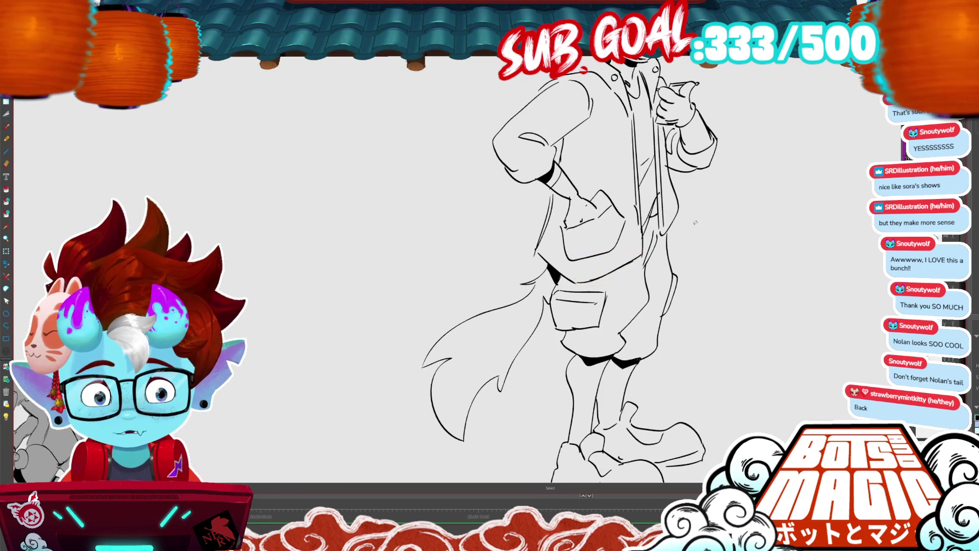
pyautogui.hotkey('ctrl', '-')
pyautogui.hotkey('ctrl', '-')
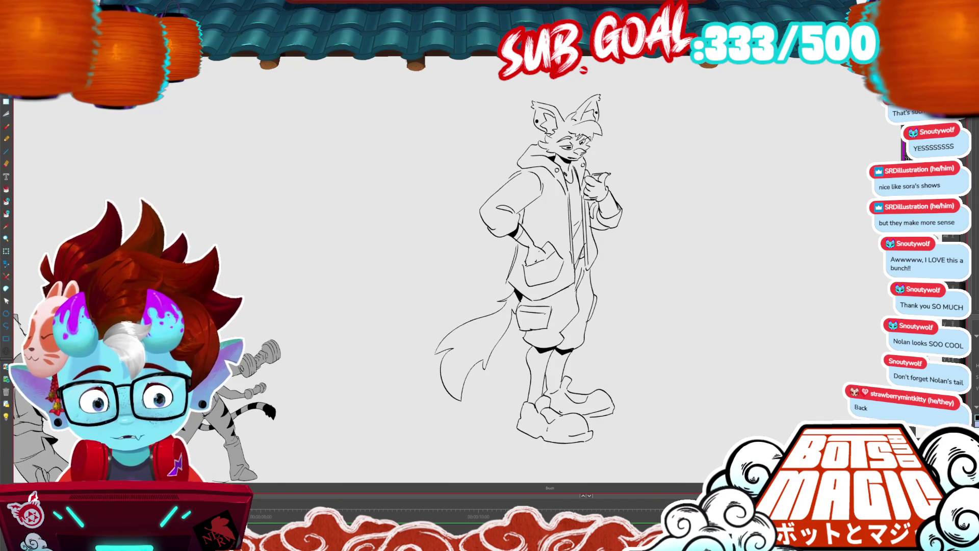
pyautogui.press('g')
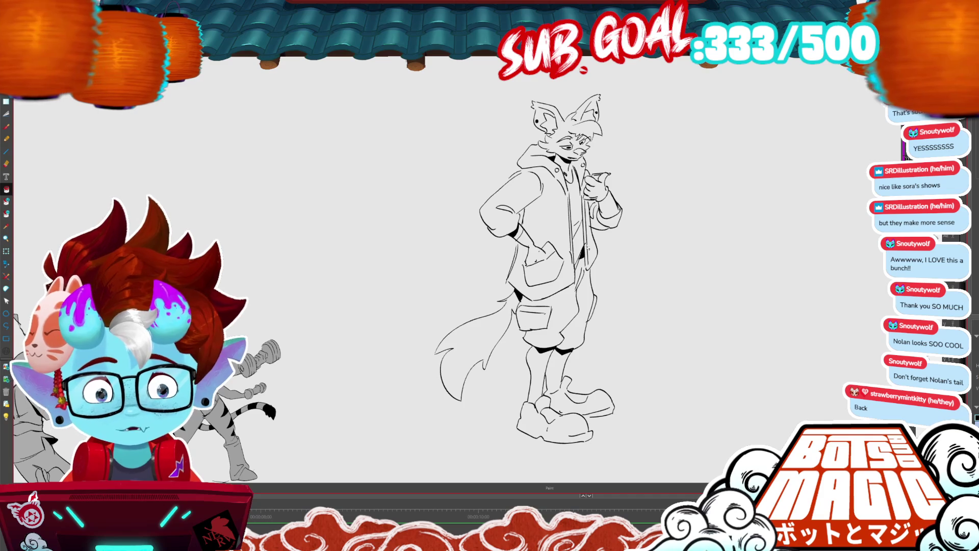
pyautogui.hotkey('ctrl', '-')
pyautogui.hotkey('ctrl', '+')
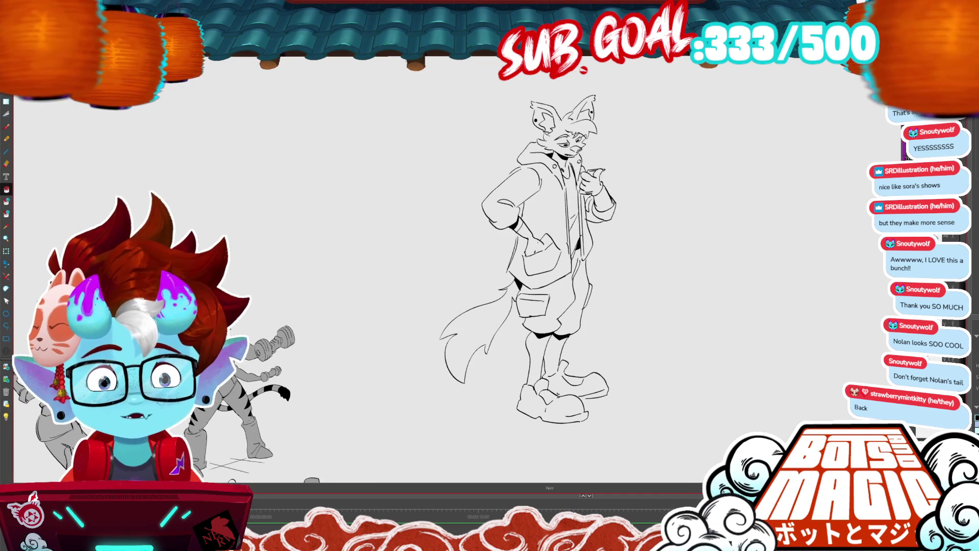
# Auto-matte Nolan's figure with a grey #acacac fill on a new layer beneath the lines.
pyautogui.hotkey('ctrl', 'shift', 'm')
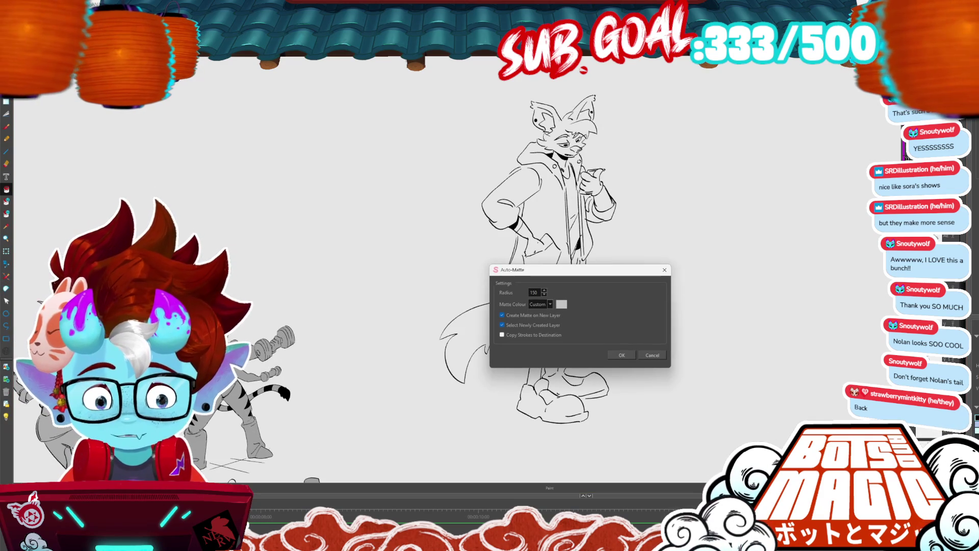
pyautogui.click(561, 303)
pyautogui.click(670, 277)
pyautogui.click(630, 391)
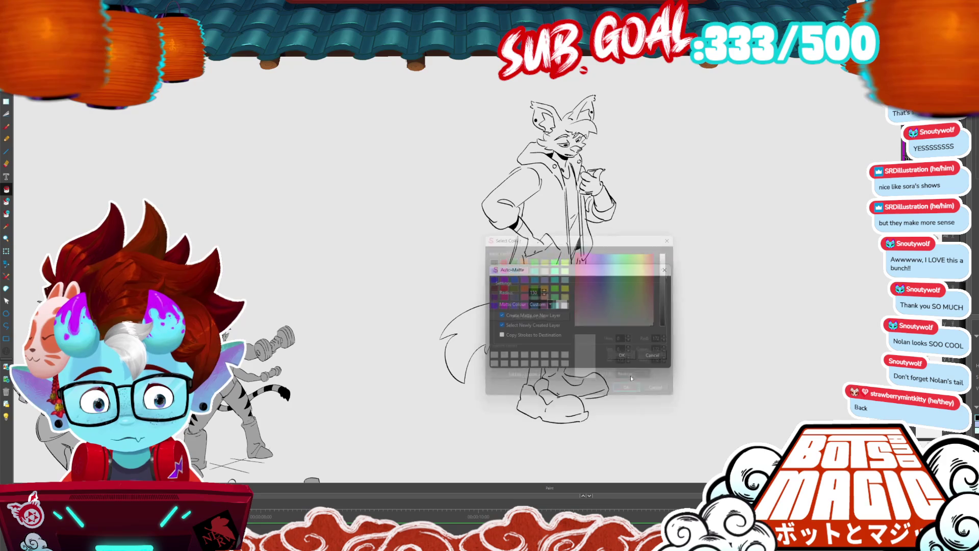
pyautogui.click(620, 352)
pyautogui.hotkey('alt', 't')
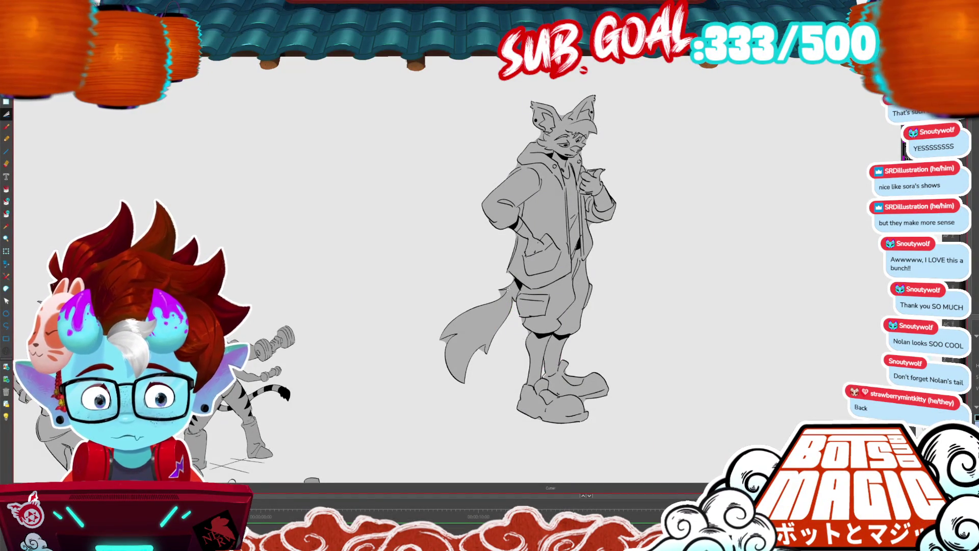
# Zoom in to test a stroke beside the arm, undo it, and zoom back out.
pyautogui.hotkey('ctrl', '+')
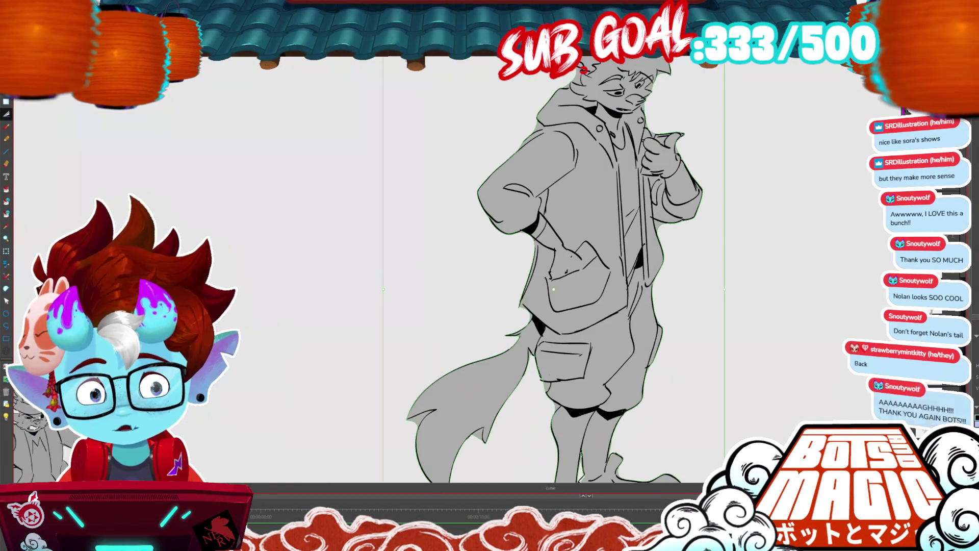
pyautogui.moveTo(546, 210); pyautogui.dragTo(550, 188)
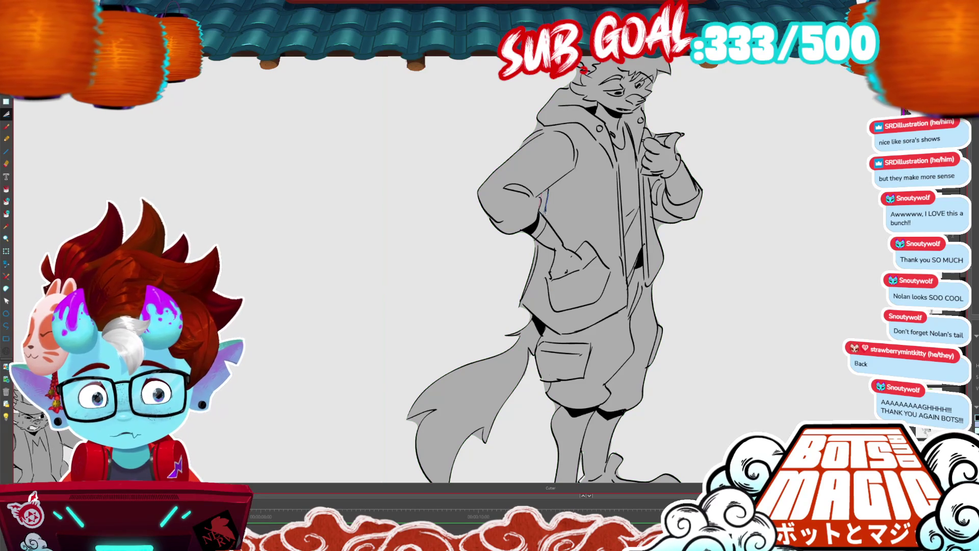
pyautogui.hotkey('ctrl', 'z')
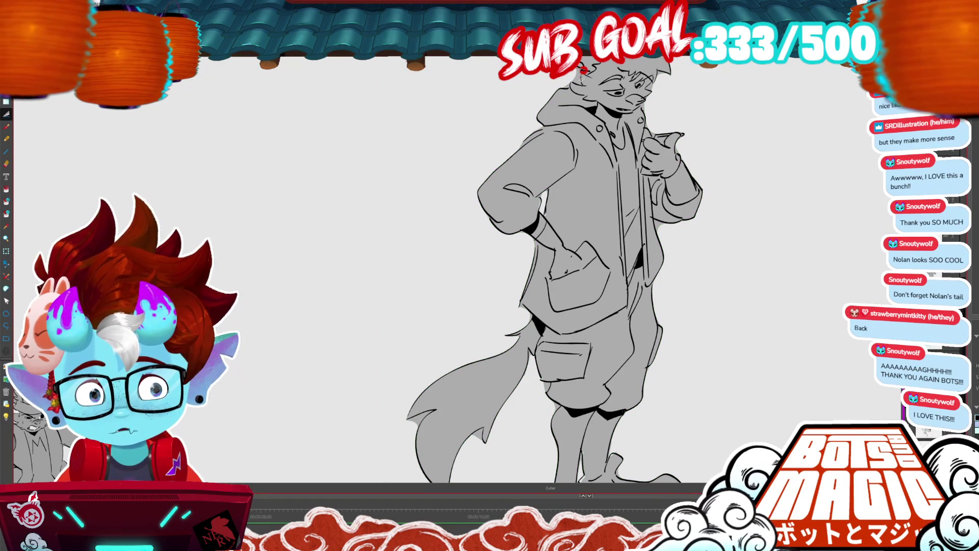
pyautogui.hotkey('ctrl', '-')
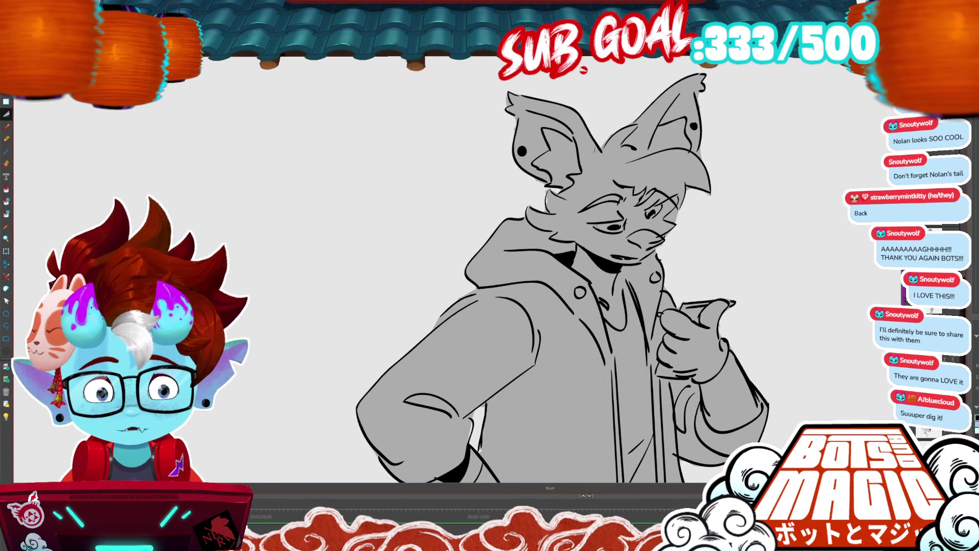
# Lasso the eye on the right of Nolan's face, nudge it right into place, and deselect.
pyautogui.hotkey('alt', 'i')
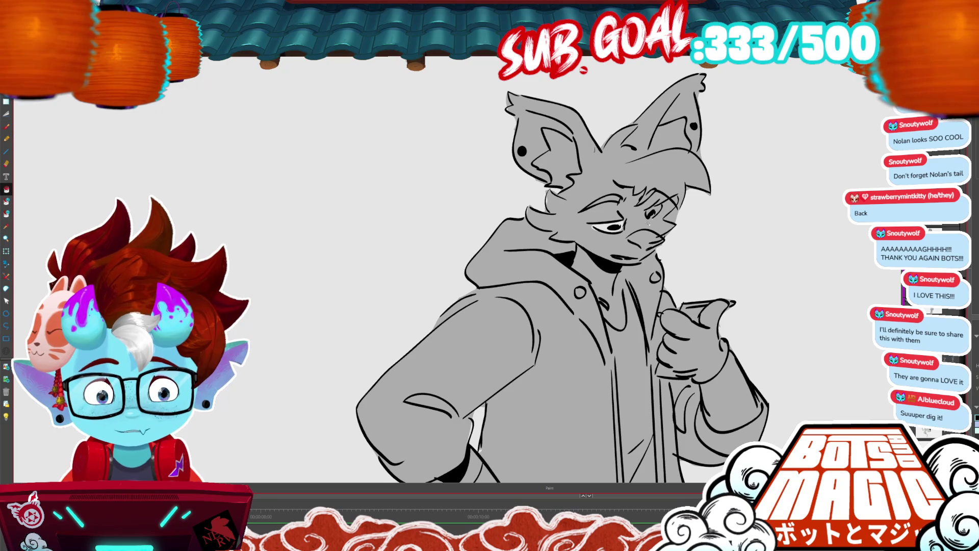
pyautogui.press('b')
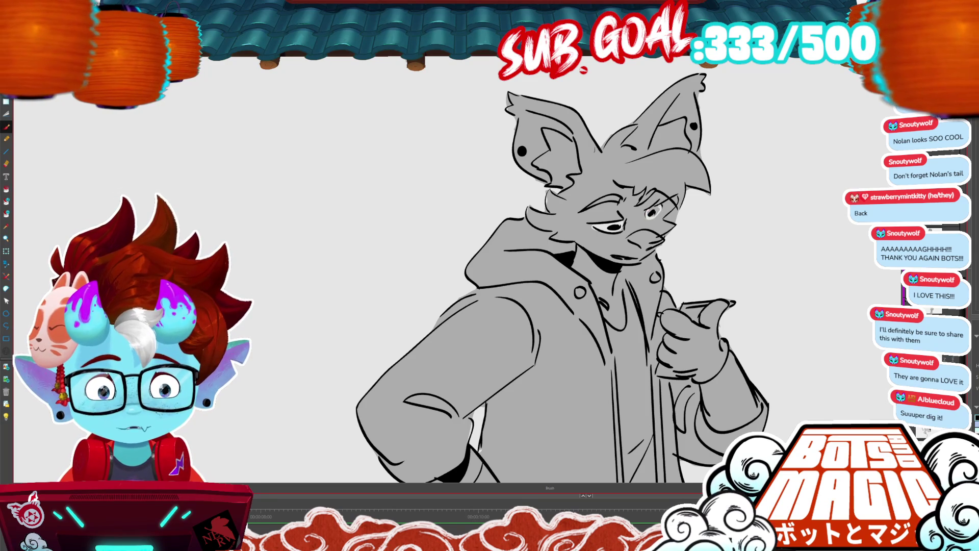
pyautogui.hotkey('alt', 'i')
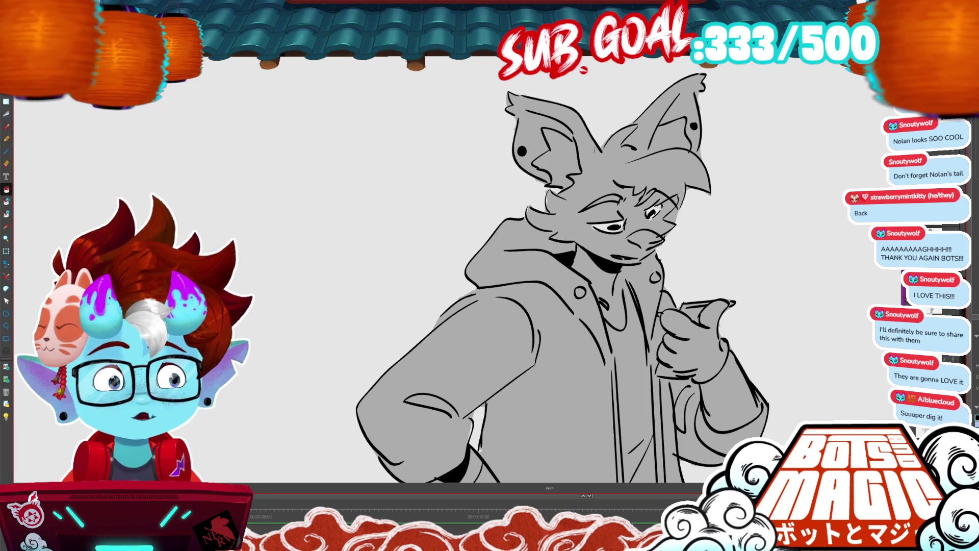
pyautogui.press('b')
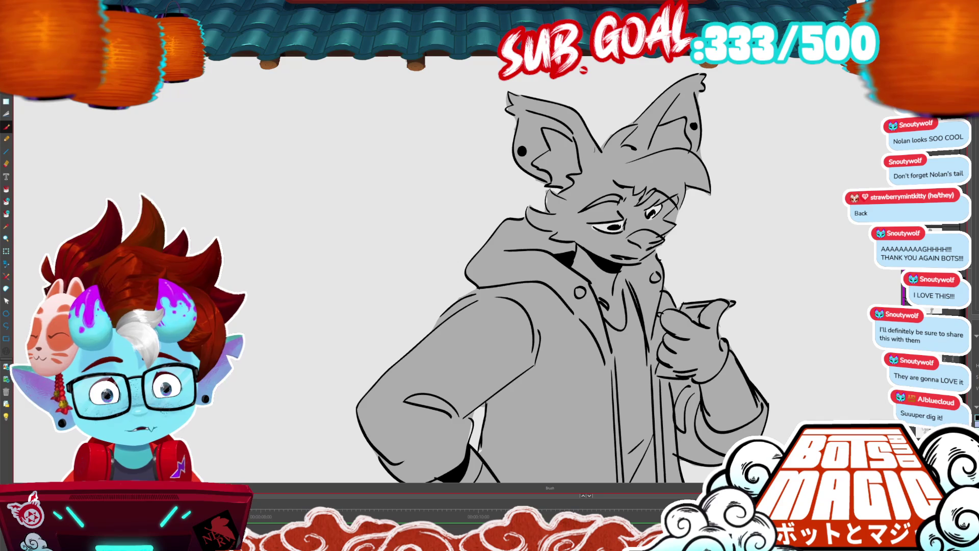
pyautogui.press('p')
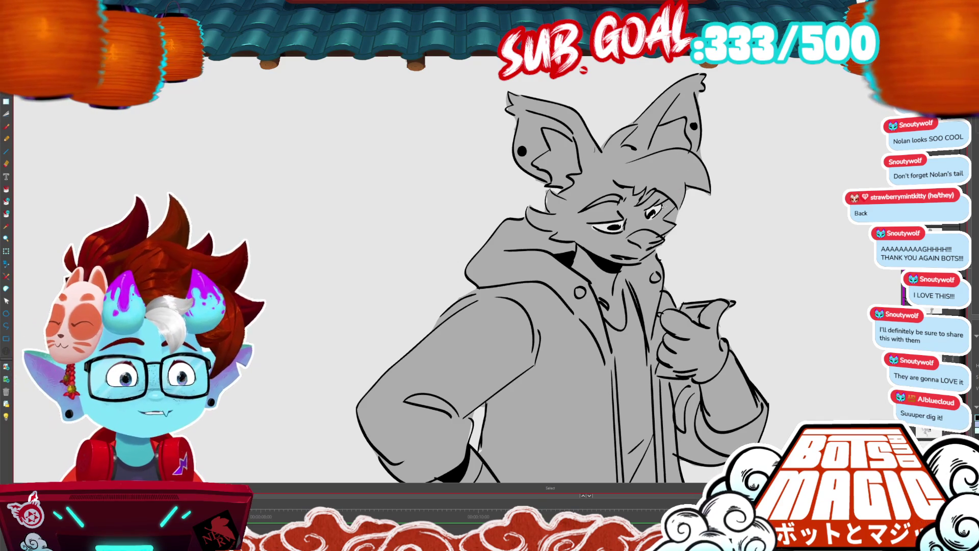
pyautogui.moveTo(656, 196); pyautogui.dragTo(669, 186)
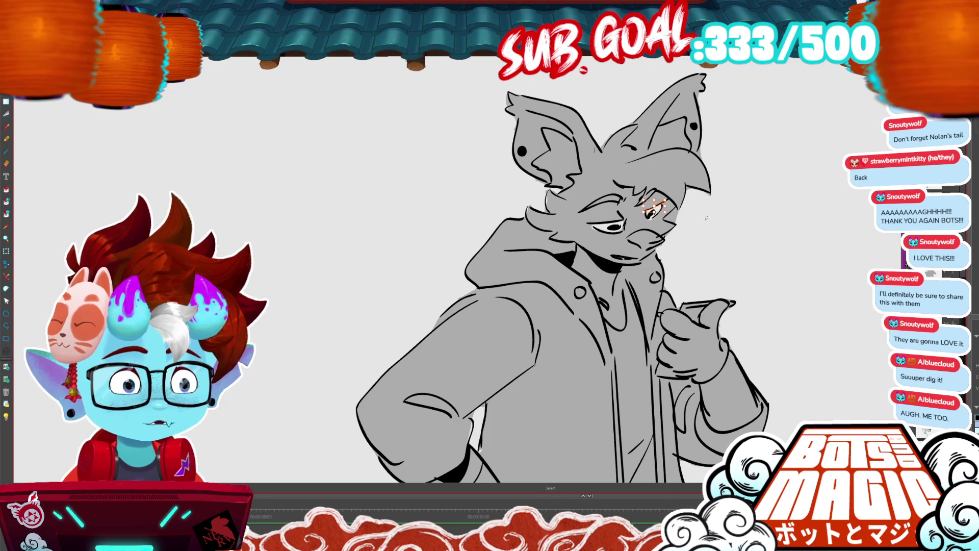
pyautogui.hotkey('ctrl', 'd')
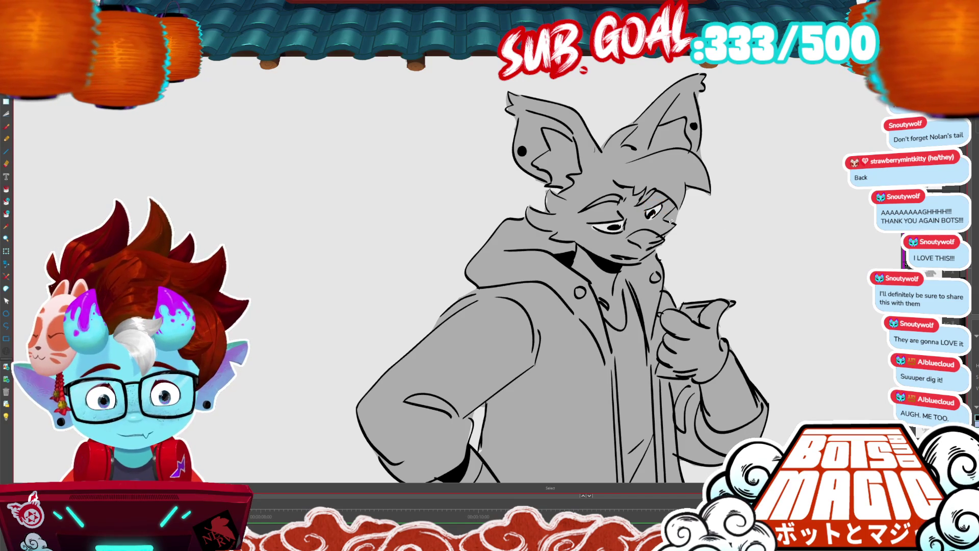
pyautogui.press('Right')
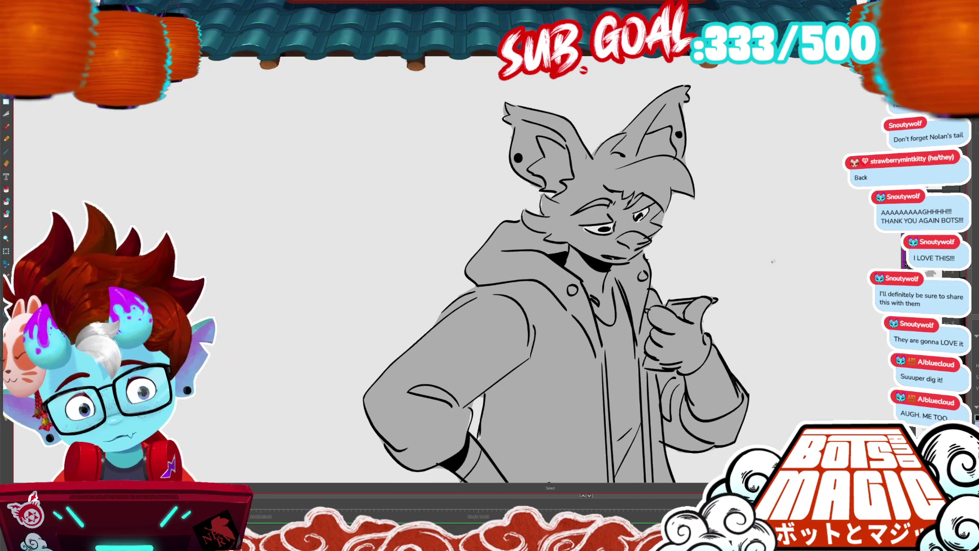
pyautogui.moveTo(634, 223); pyautogui.dragTo(658, 200)
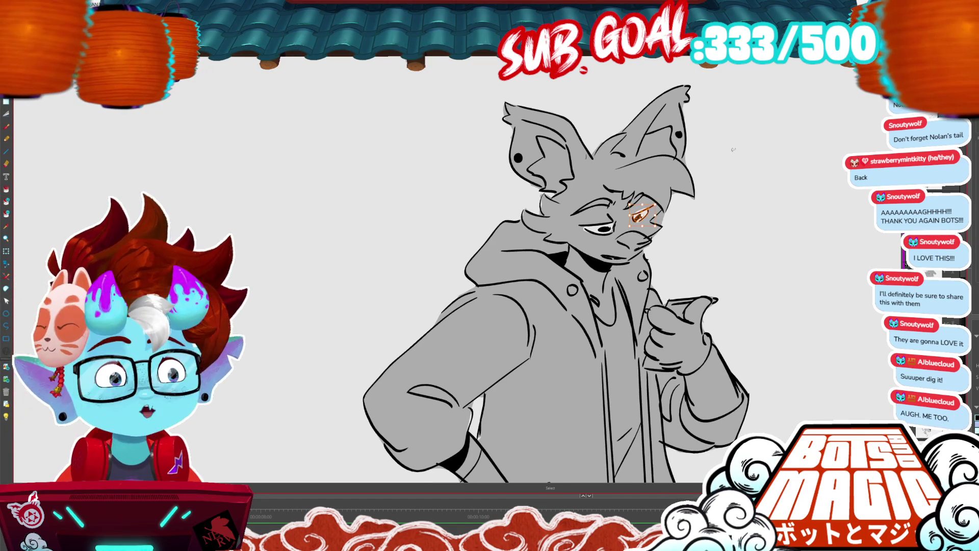
pyautogui.hotkey('ctrl', 'd')
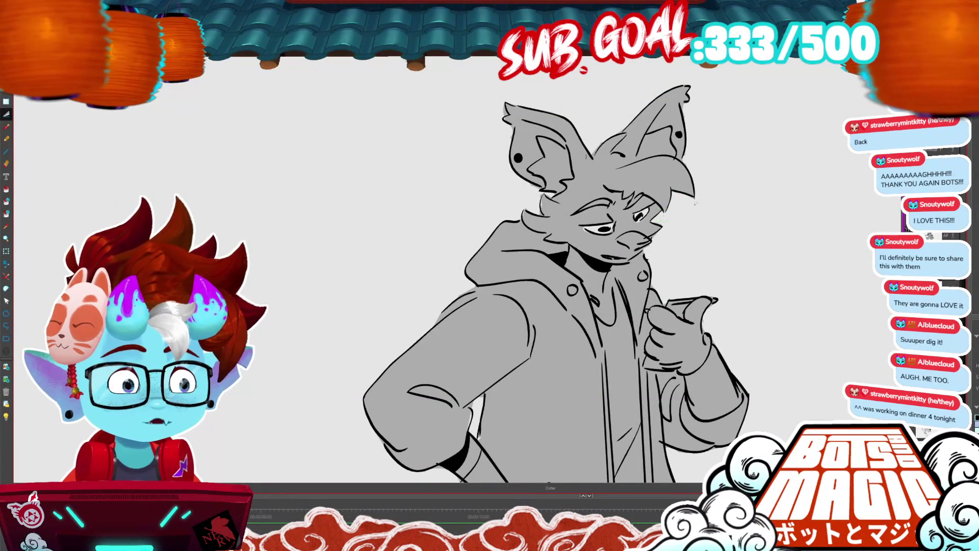
pyautogui.scroll(-5, 707, 195)
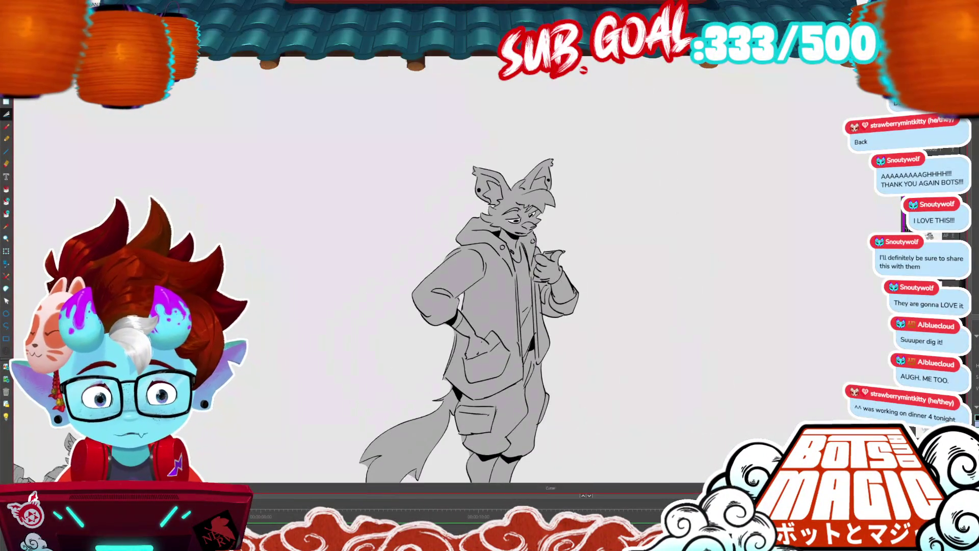
# Zoom out to show Nolan beside the tiger and crow sketches, and select his whole figure.
pyautogui.scroll(-1, 463, 219)
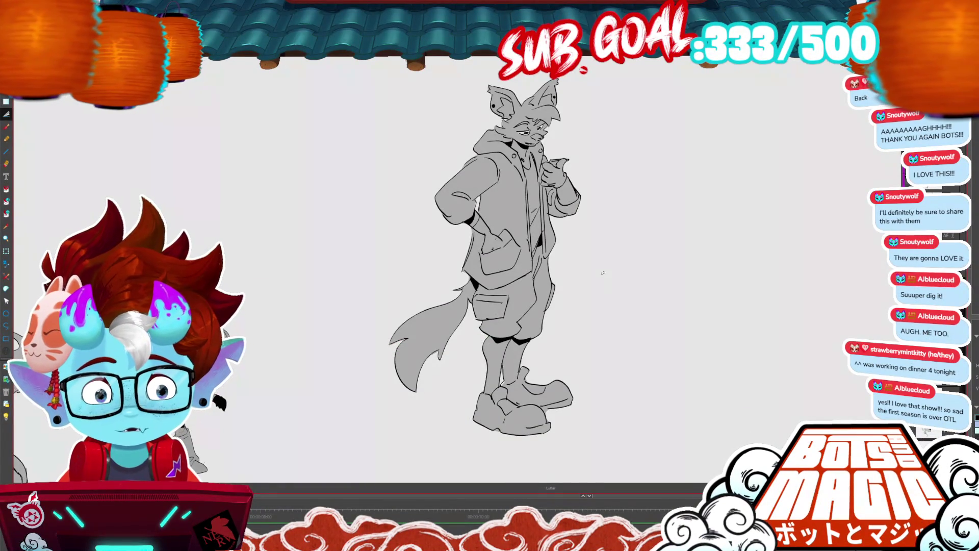
pyautogui.hotkey('ctrl', '+')
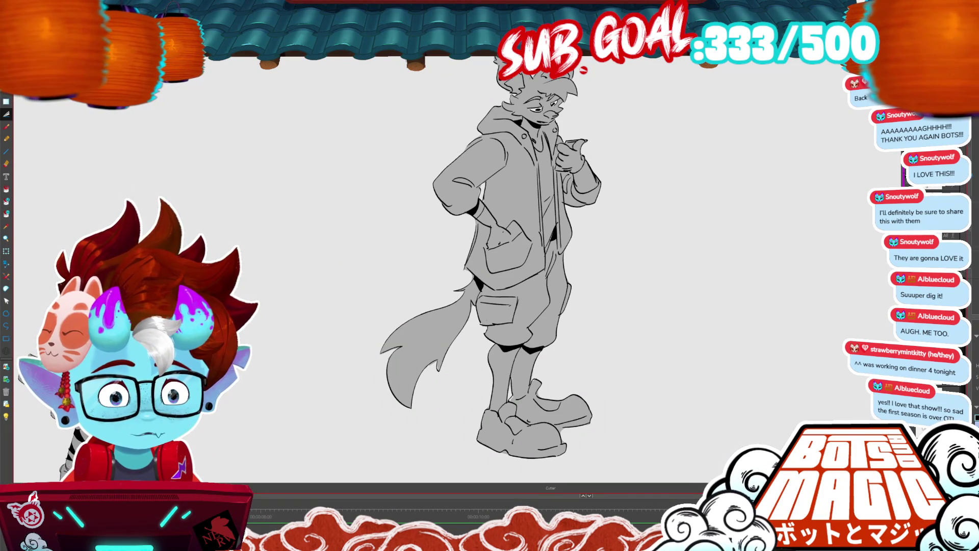
pyautogui.scroll(-3, 637, 119)
pyautogui.hotkey('ctrl', 'a')
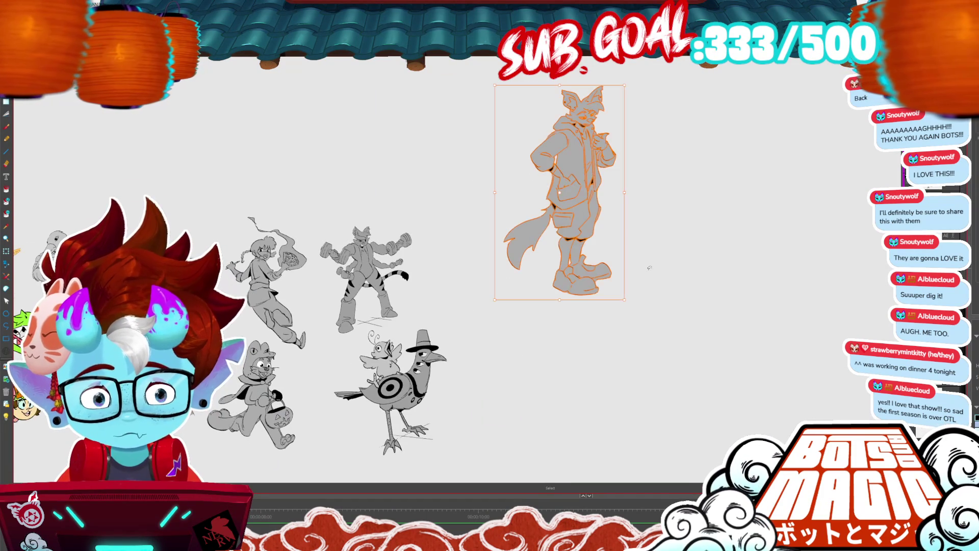
# Scale Nolan to about 70% and move him beside the crow-and-chick drawing.
pyautogui.moveTo(624, 300); pyautogui.dragTo(587, 238)
pyautogui.moveTo(588, 91); pyautogui.dragTo(507, 323)
pyautogui.scroll(-3, 408, 306)
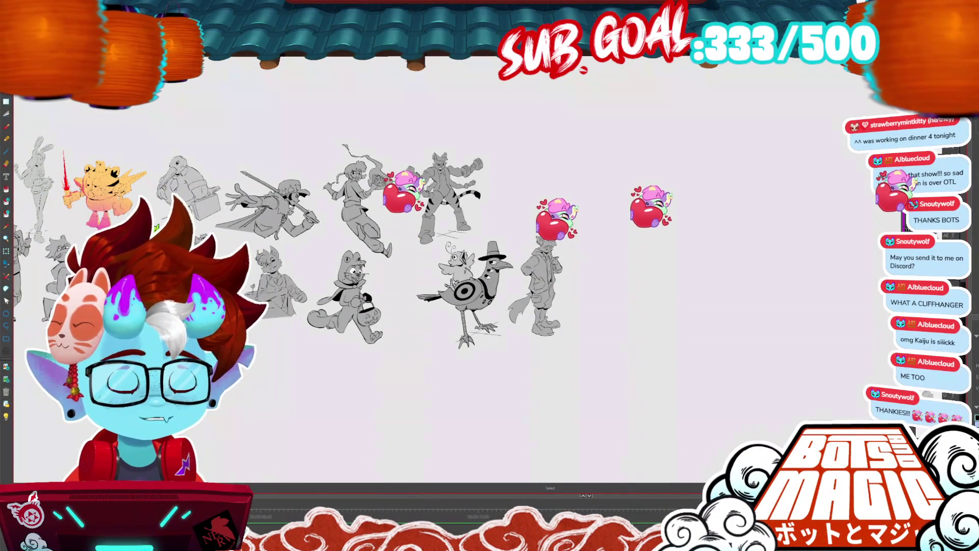
pyautogui.scroll(-1, 357, 244)
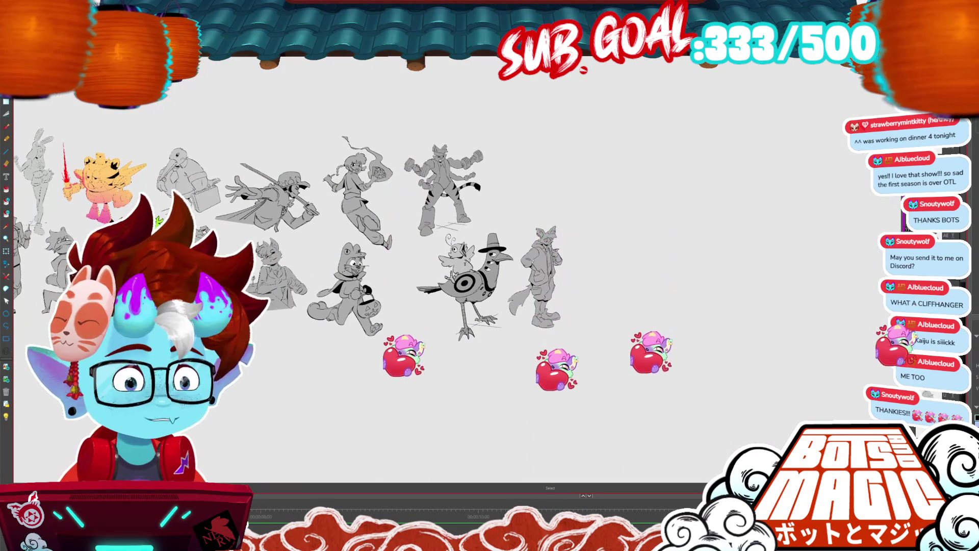
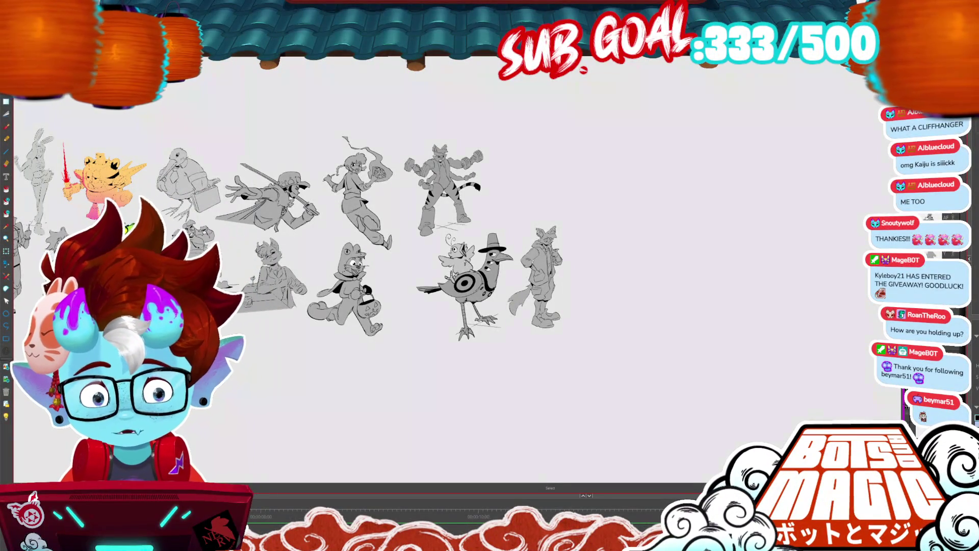
# Drag the blue canine reference illustration beside the grey sketches and zoom in on it.
pyautogui.scroll(1, 395, 245)
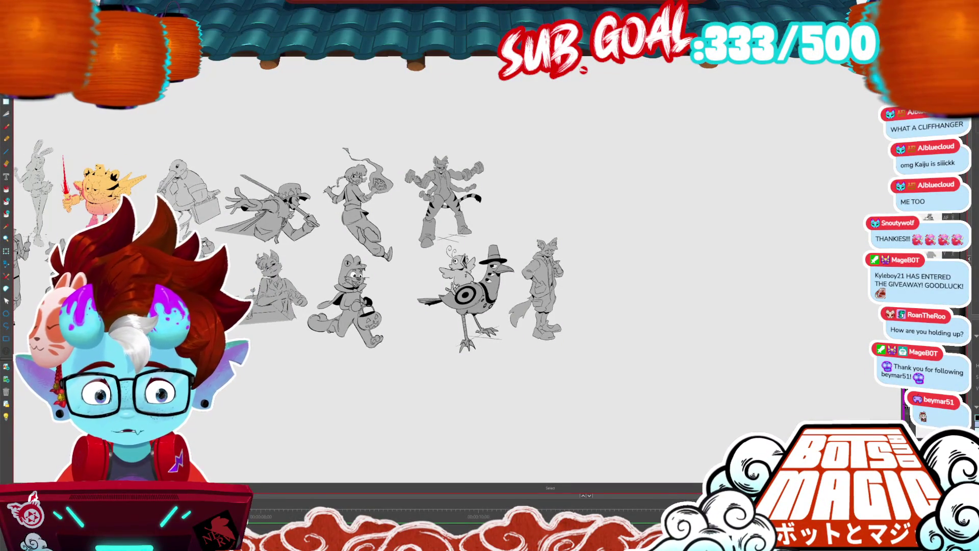
pyautogui.scroll(5, 404, 266)
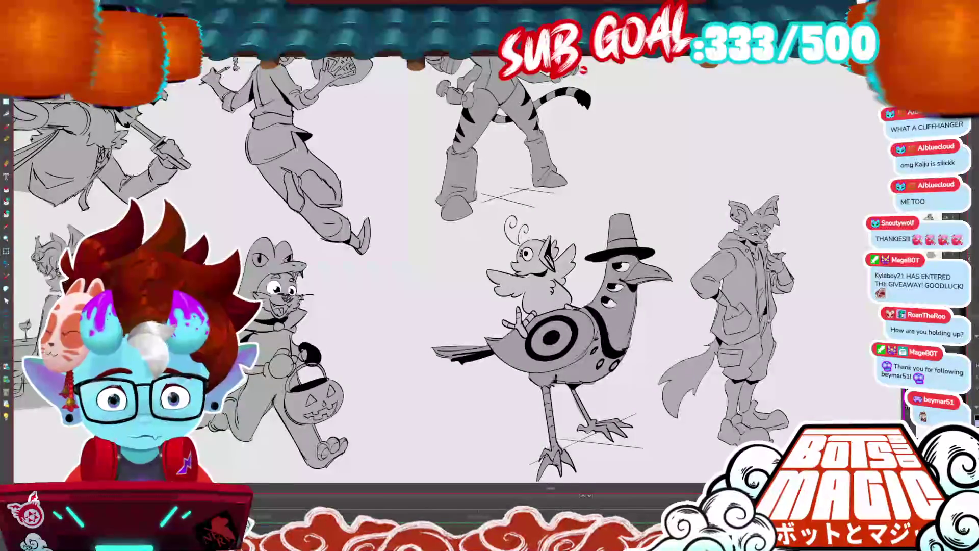
pyautogui.scroll(5, 509, 270)
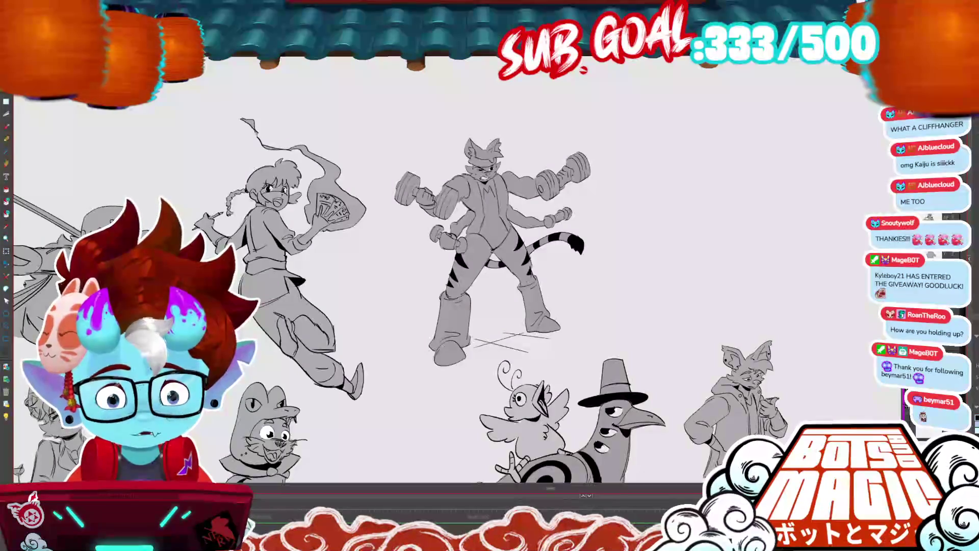
pyautogui.scroll(-3, 316, 30)
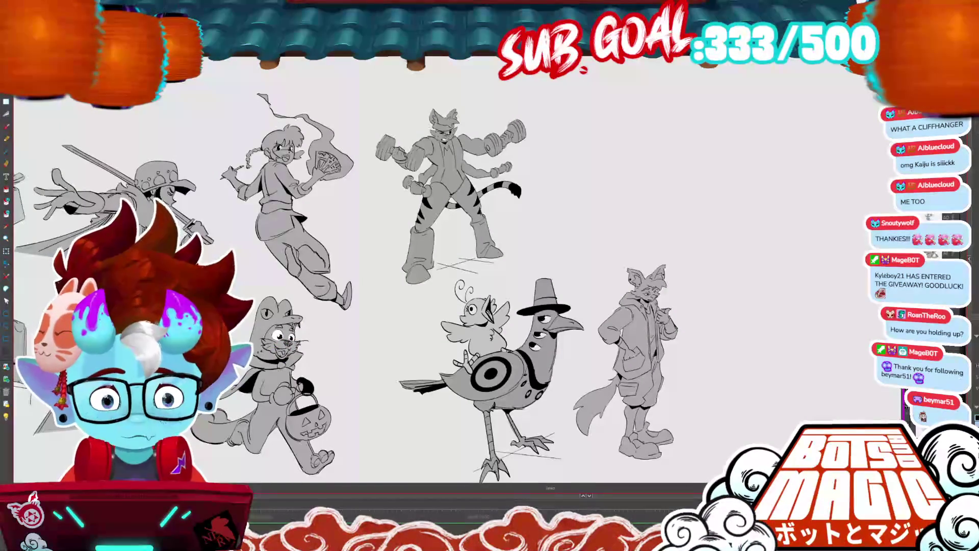
pyautogui.moveTo(489, 275); pyautogui.dragTo(418, 297)
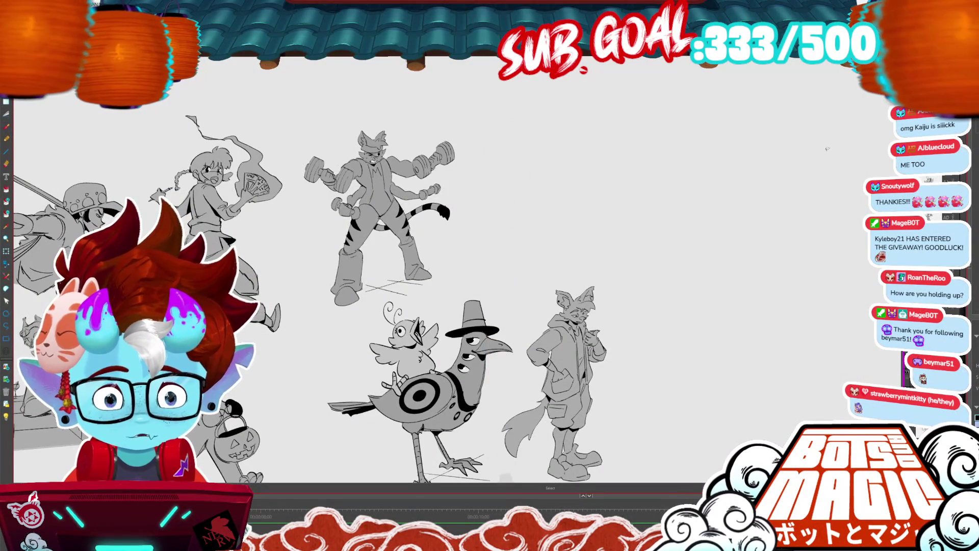
pyautogui.scroll(-5, 510, 285)
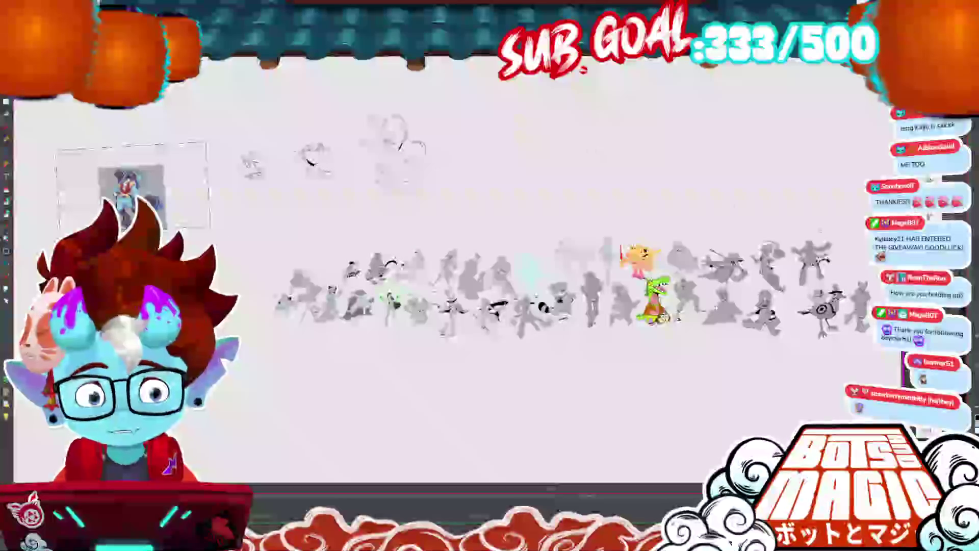
pyautogui.hscroll(10, 489, 255)
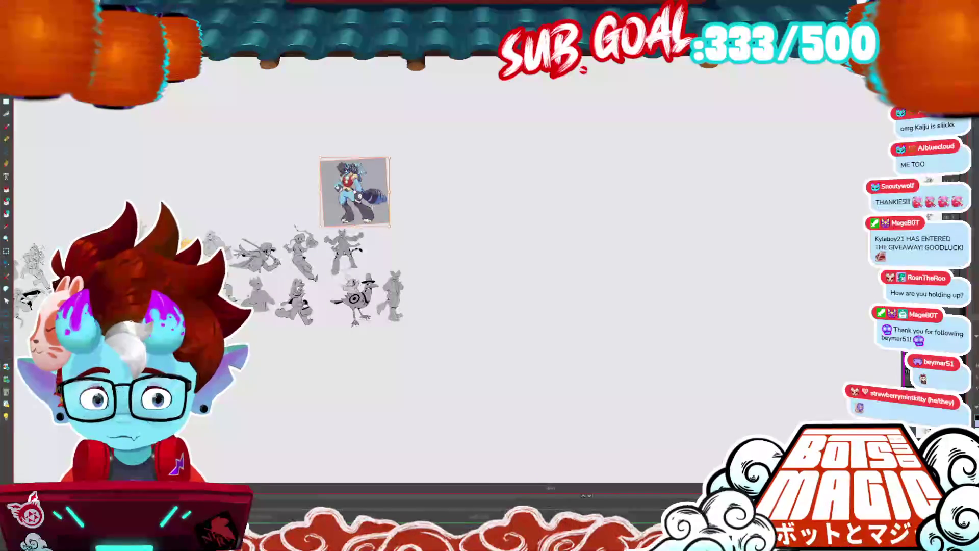
pyautogui.moveTo(365, 200)
pyautogui.mouseDown()
pyautogui.moveTo(507, 280)
pyautogui.moveTo(395, 255)
pyautogui.mouseUp()
pyautogui.scroll(2, 651, 241)
pyautogui.scroll(2, 444, 241)
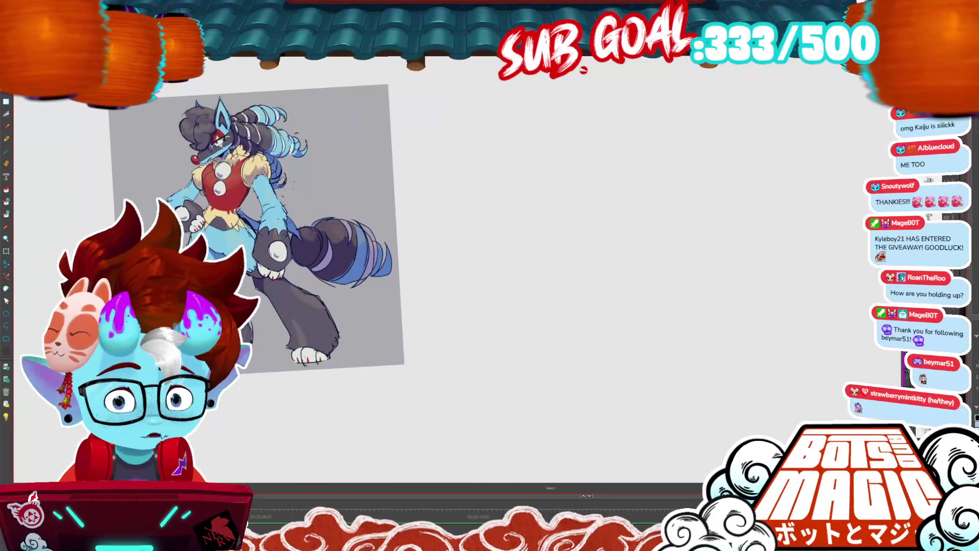
# Draw the head oval and both tall pointed ears, redoing the left ear strokes.
pyautogui.moveTo(575, 112)
pyautogui.mouseDown()
pyautogui.moveTo(609, 122)
pyautogui.moveTo(591, 107)
pyautogui.moveTo(589, 174)
pyautogui.mouseUp()
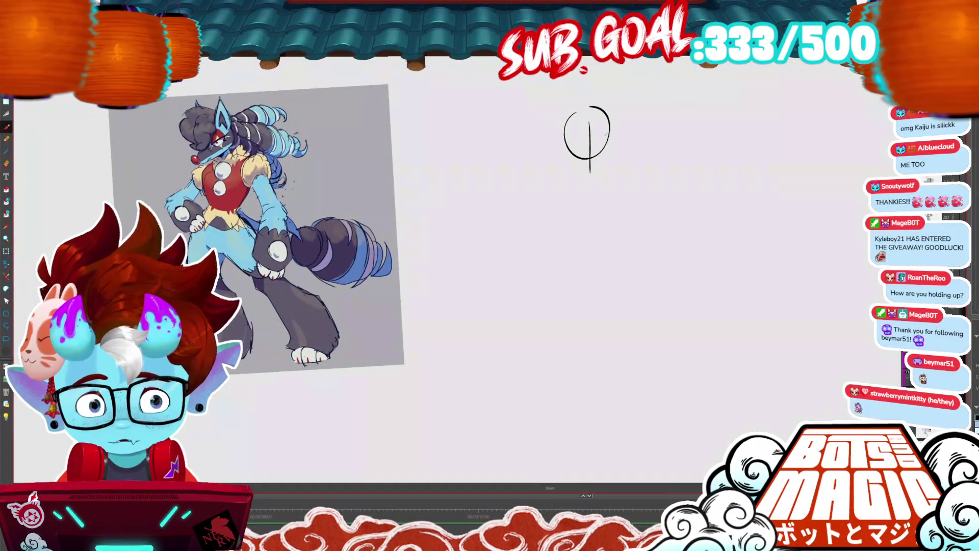
pyautogui.moveTo(574, 110)
pyautogui.mouseDown()
pyautogui.moveTo(566, 74)
pyautogui.moveTo(556, 131)
pyautogui.moveTo(557, 77)
pyautogui.moveTo(547, 109)
pyautogui.moveTo(565, 129)
pyautogui.mouseUp()
pyautogui.hotkey('ctrl', 'z')
pyautogui.hotkey('ctrl', 'z')
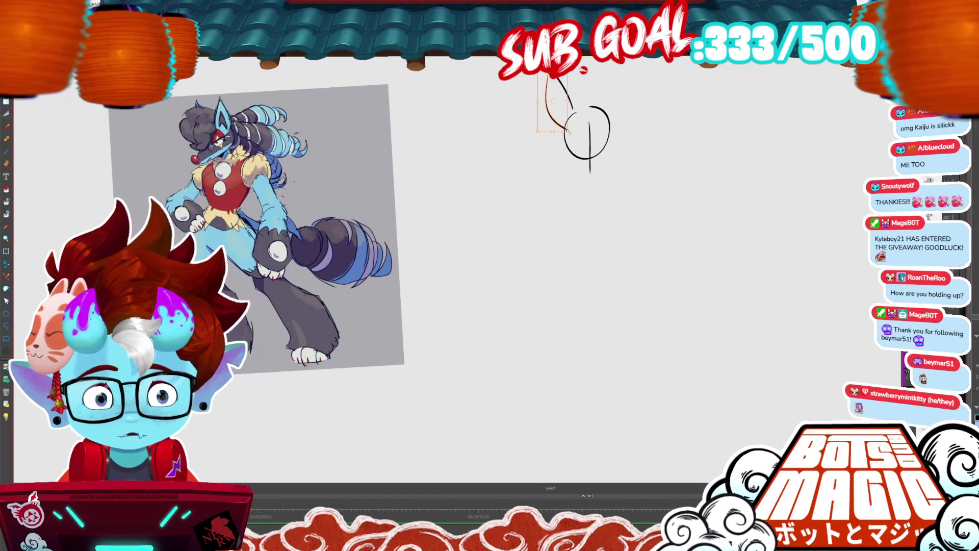
pyautogui.hotkey('ctrl', 'z')
pyautogui.moveTo(544, 75); pyautogui.dragTo(561, 133)
pyautogui.moveTo(601, 104)
pyautogui.mouseDown()
pyautogui.moveTo(626, 71)
pyautogui.moveTo(610, 132)
pyautogui.mouseUp()
pyautogui.moveTo(626, 73); pyautogui.dragTo(625, 105)
pyautogui.hotkey('ctrl', 'z')
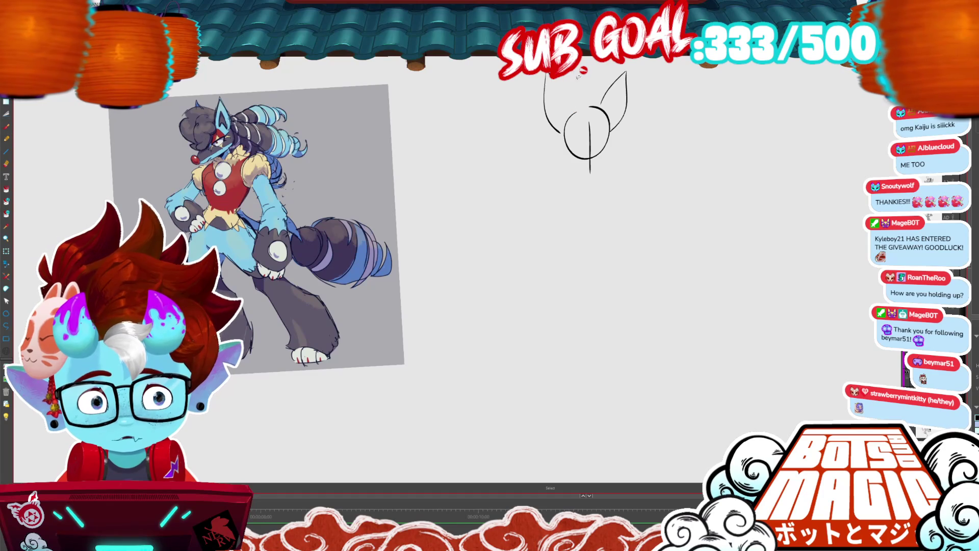
pyautogui.moveTo(552, 78); pyautogui.dragTo(584, 113)
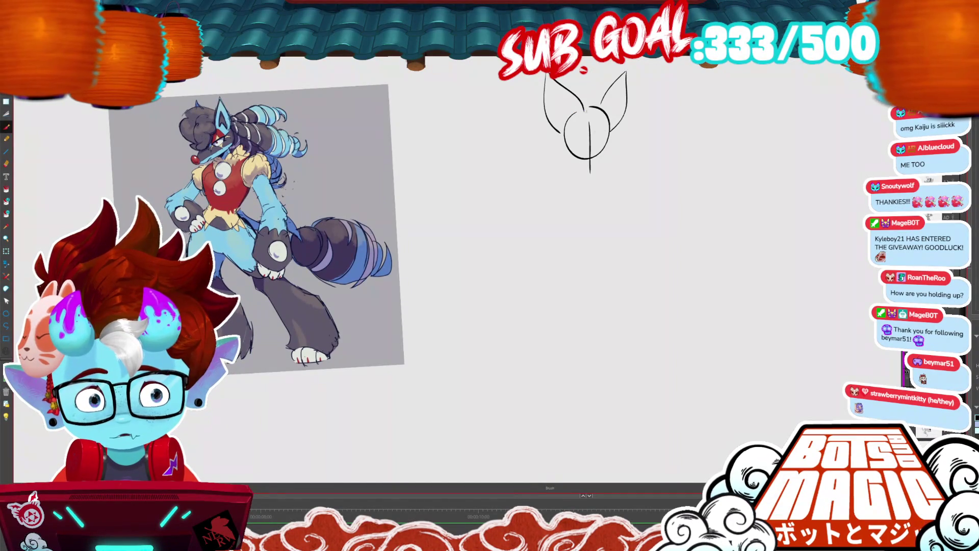
# Add inner ear lines, the eye line and left eye, and shape the bottom of the head.
pyautogui.press('m')
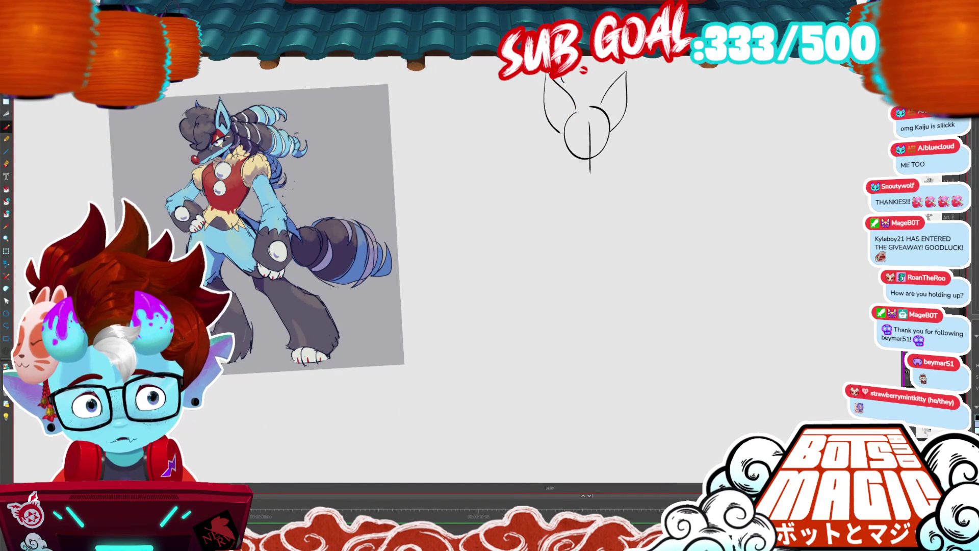
pyautogui.moveTo(606, 59)
pyautogui.mouseDown()
pyautogui.moveTo(614, 102)
pyautogui.moveTo(596, 113)
pyautogui.moveTo(609, 117)
pyautogui.mouseUp()
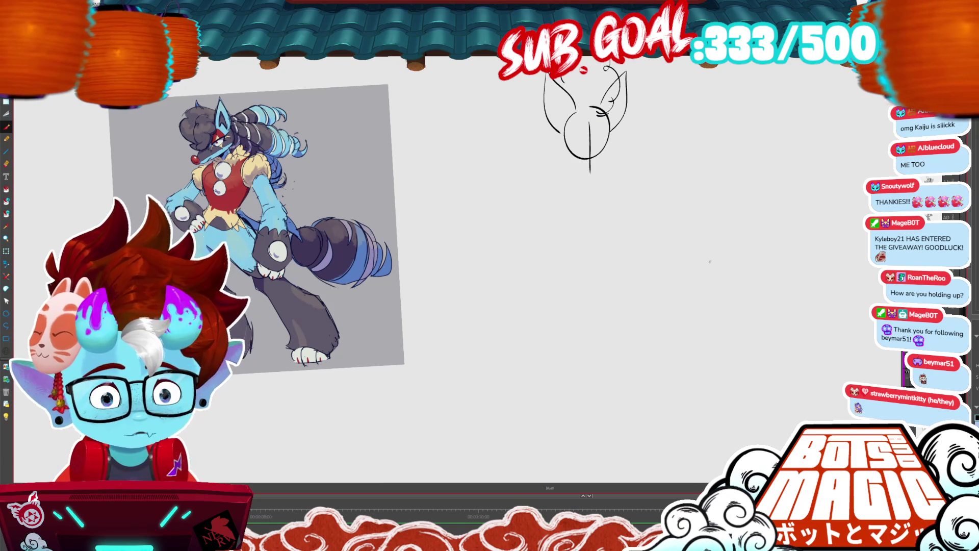
pyautogui.moveTo(710, 261); pyautogui.dragTo(711, 279)
pyautogui.moveTo(567, 154)
pyautogui.mouseDown()
pyautogui.moveTo(609, 156)
pyautogui.moveTo(584, 168)
pyautogui.mouseUp()
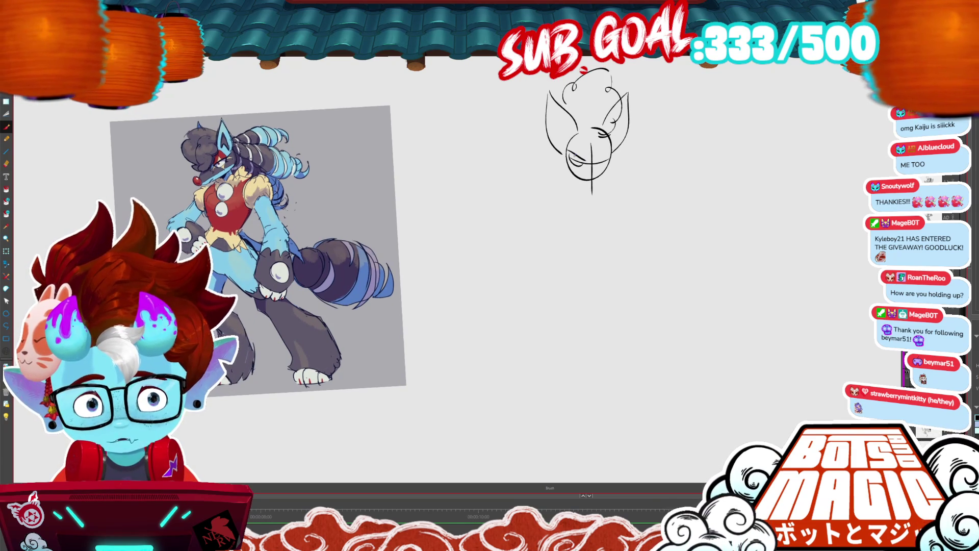
pyautogui.moveTo(597, 158); pyautogui.dragTo(607, 154)
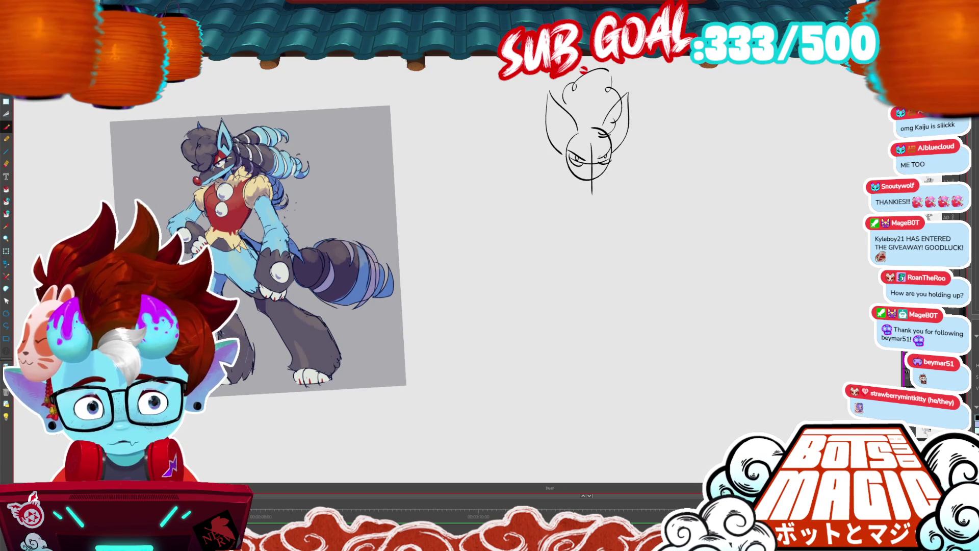
pyautogui.moveTo(568, 158); pyautogui.dragTo(580, 166)
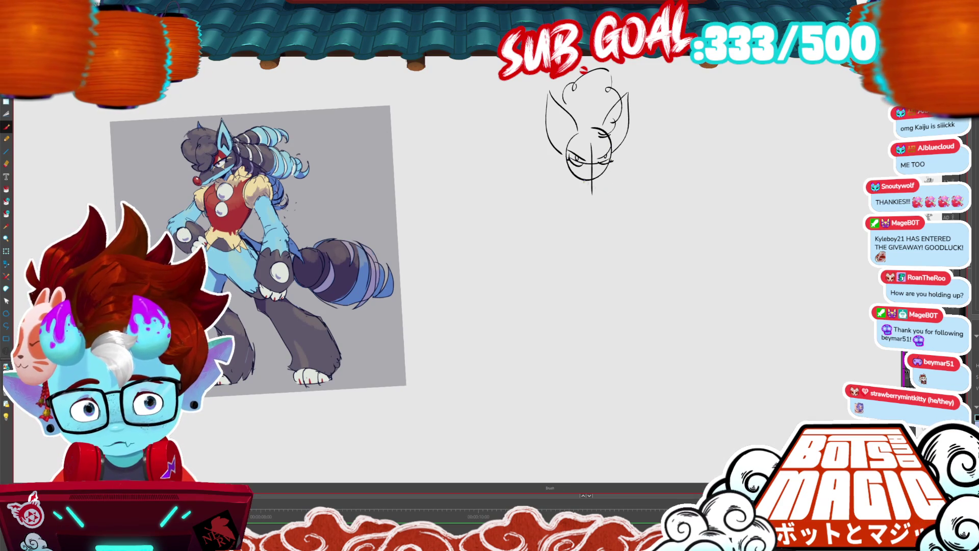
pyautogui.moveTo(591, 173); pyautogui.dragTo(605, 178)
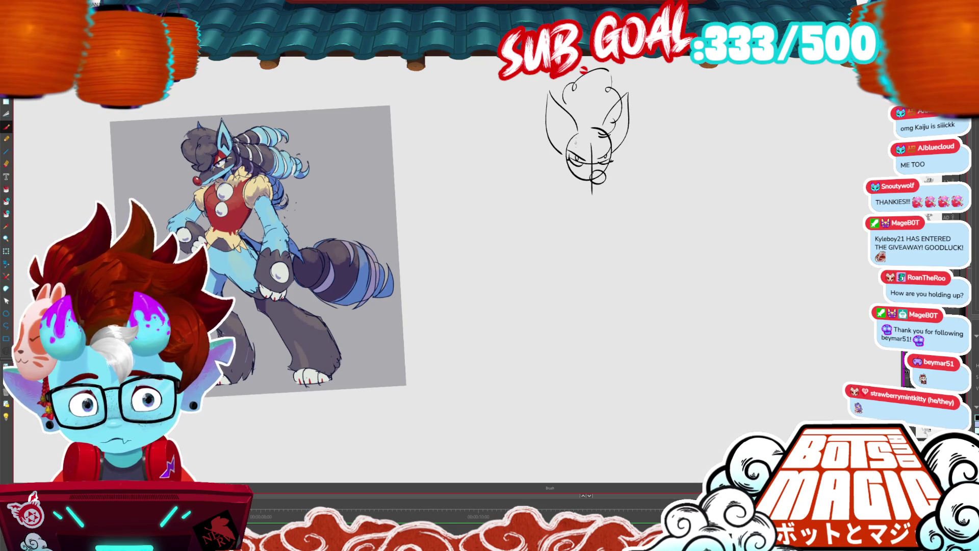
pyautogui.moveTo(570, 127)
pyautogui.mouseDown()
pyautogui.moveTo(552, 108)
pyautogui.moveTo(561, 143)
pyautogui.moveTo(570, 128)
pyautogui.moveTo(559, 143)
pyautogui.mouseUp()
# Redraw the right ear's inner line, remove the vertical guide, and draw the left cheek curve.
pyautogui.press('b')
pyautogui.moveTo(605, 105)
pyautogui.mouseDown()
pyautogui.moveTo(623, 113)
pyautogui.moveTo(619, 137)
pyautogui.moveTo(586, 145)
pyautogui.mouseUp()
pyautogui.moveTo(664, 385); pyautogui.dragTo(626, 382)
pyautogui.hotkey('ctrl', 'z')
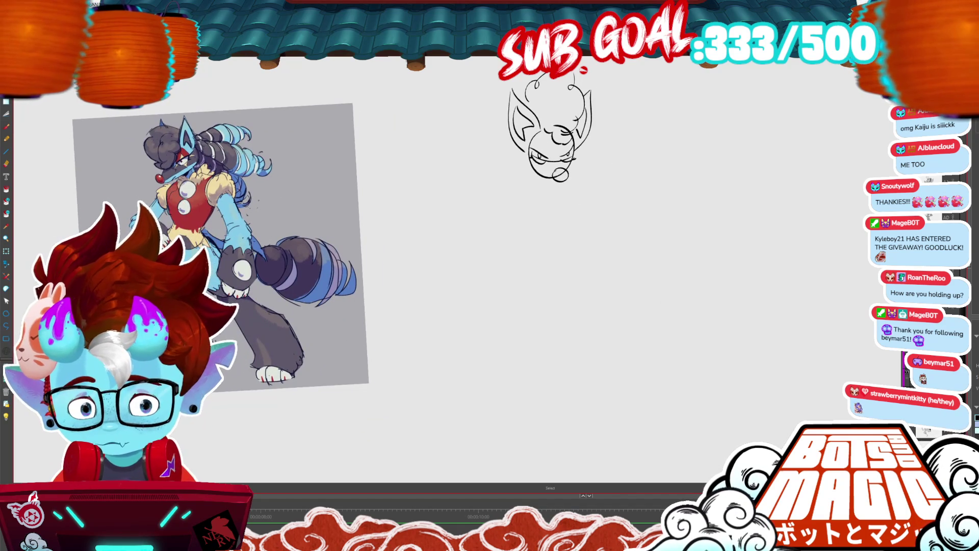
pyautogui.moveTo(527, 148)
pyautogui.mouseDown()
pyautogui.moveTo(535, 189)
pyautogui.moveTo(547, 191)
pyautogui.mouseUp()
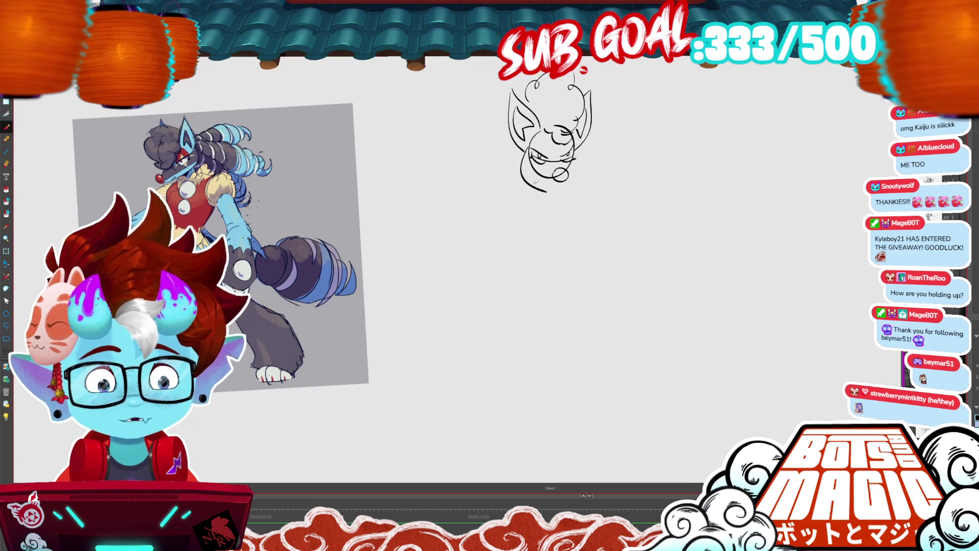
# Draw the right side of the jaw and nudge the inner face lines upward.
pyautogui.click(535, 181)
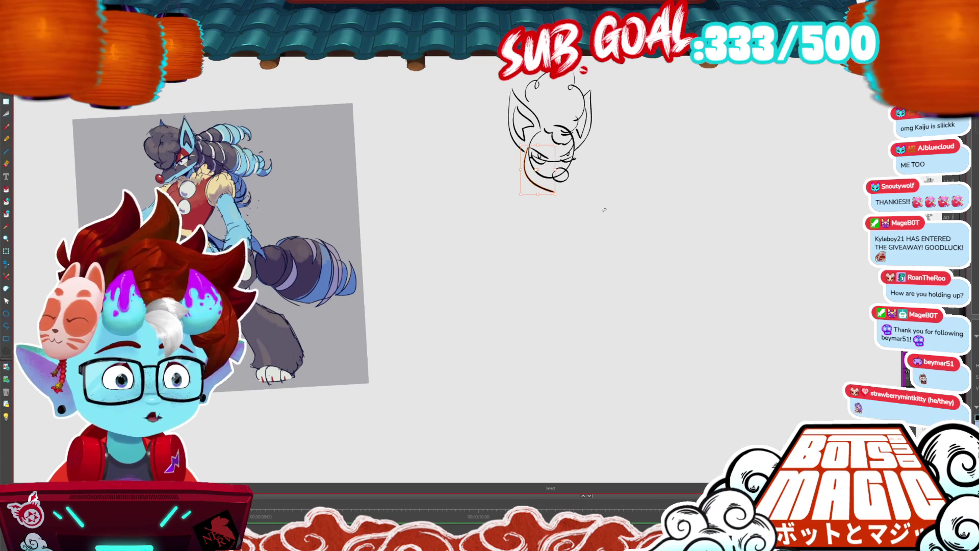
pyautogui.press('b')
pyautogui.moveTo(576, 150); pyautogui.dragTo(561, 192)
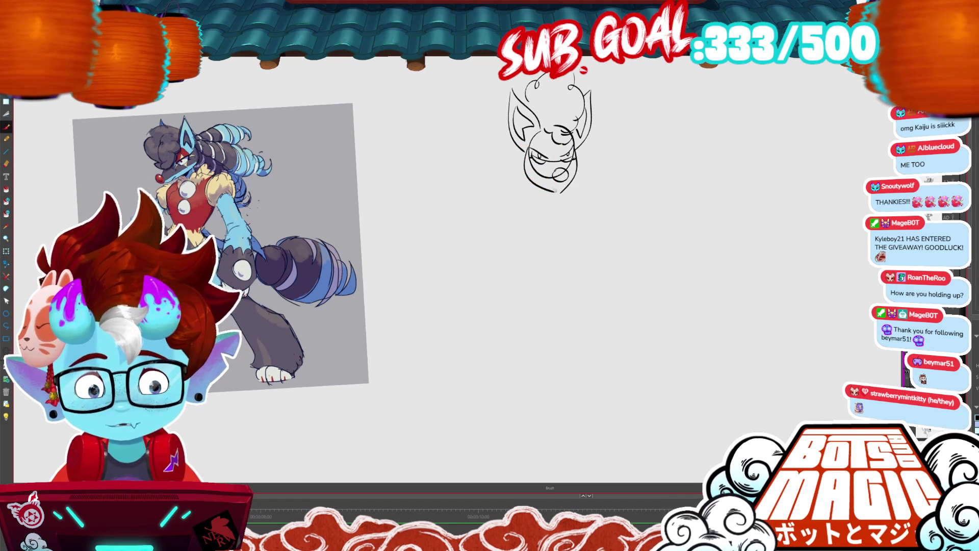
pyautogui.press('v')
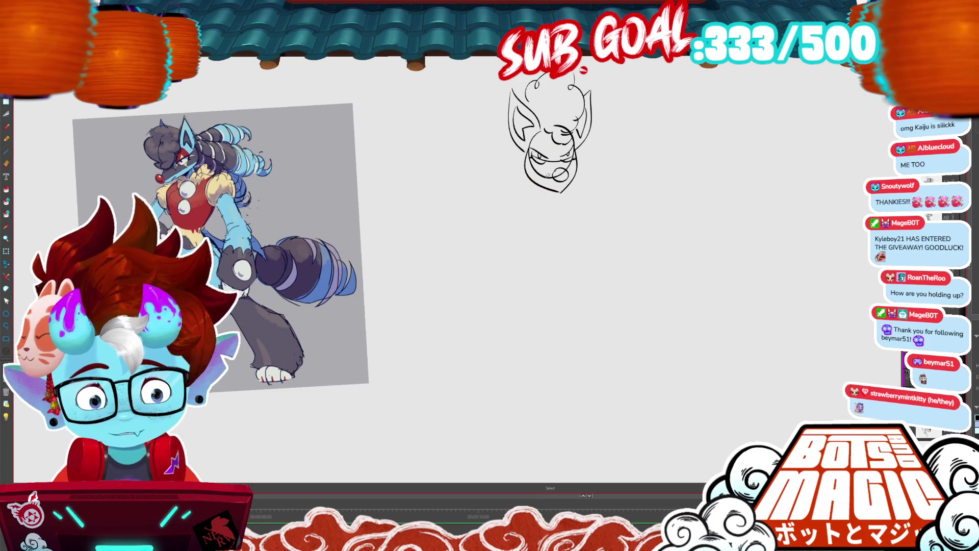
pyautogui.moveTo(546, 182); pyautogui.dragTo(545, 177)
pyautogui.press('Up')
pyautogui.press('Up')
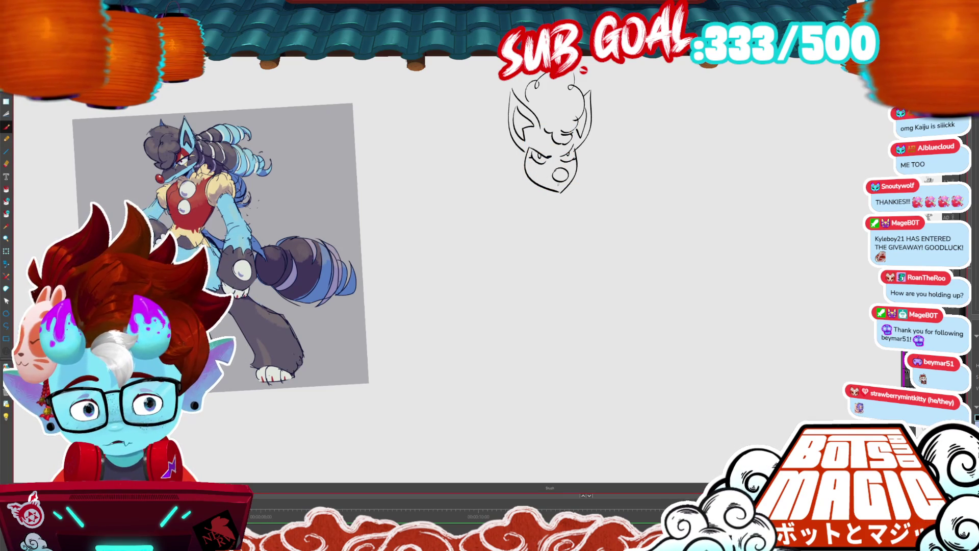
pyautogui.moveTo(535, 184); pyautogui.dragTo(555, 187)
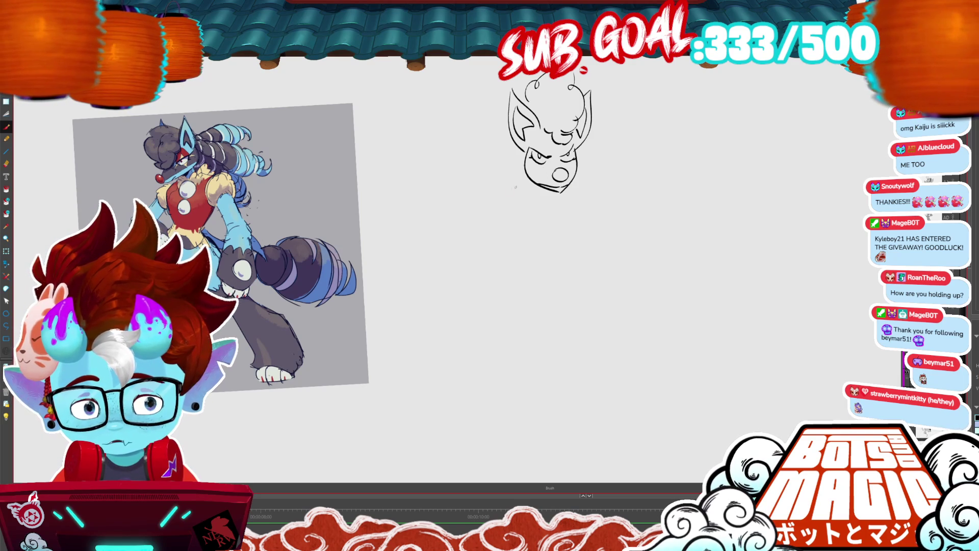
# Add a stroke and two circles under the chin, then enlarge the head slightly.
pyautogui.moveTo(523, 192)
pyautogui.mouseDown()
pyautogui.moveTo(495, 169)
pyautogui.moveTo(473, 186)
pyautogui.mouseUp()
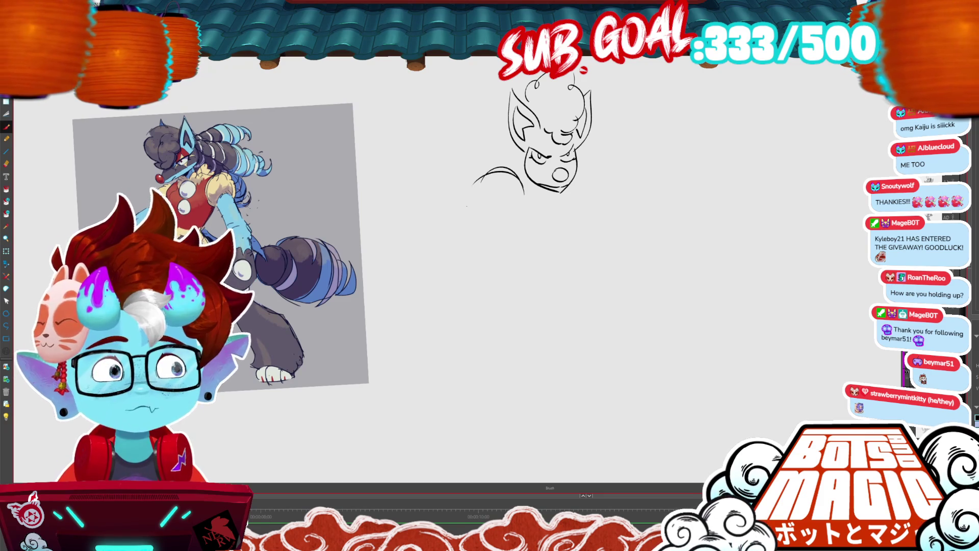
pyautogui.hotkey('ctrl', 'z')
pyautogui.hotkey('ctrl', 'z')
pyautogui.hotkey('ctrl', 'z')
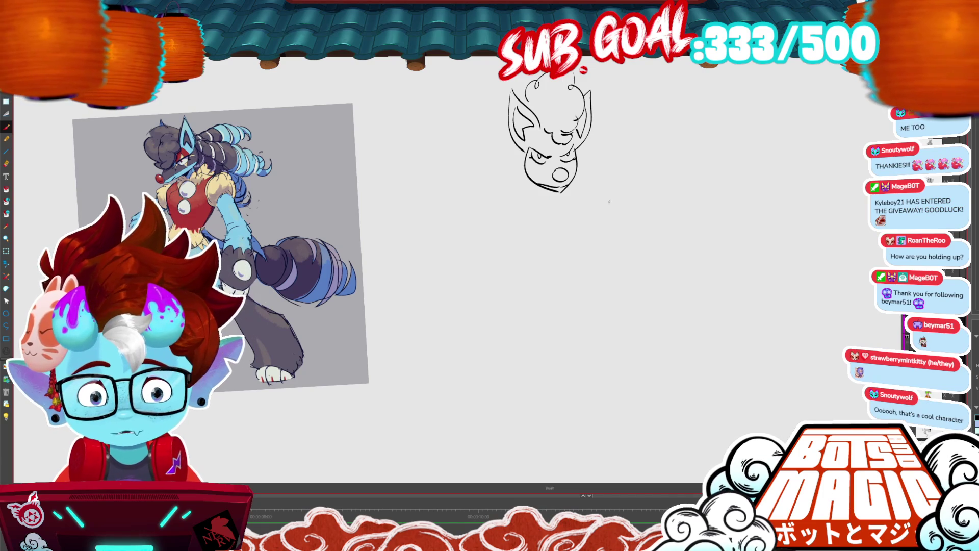
pyautogui.moveTo(534, 186)
pyautogui.mouseDown()
pyautogui.moveTo(565, 210)
pyautogui.moveTo(556, 197)
pyautogui.mouseUp()
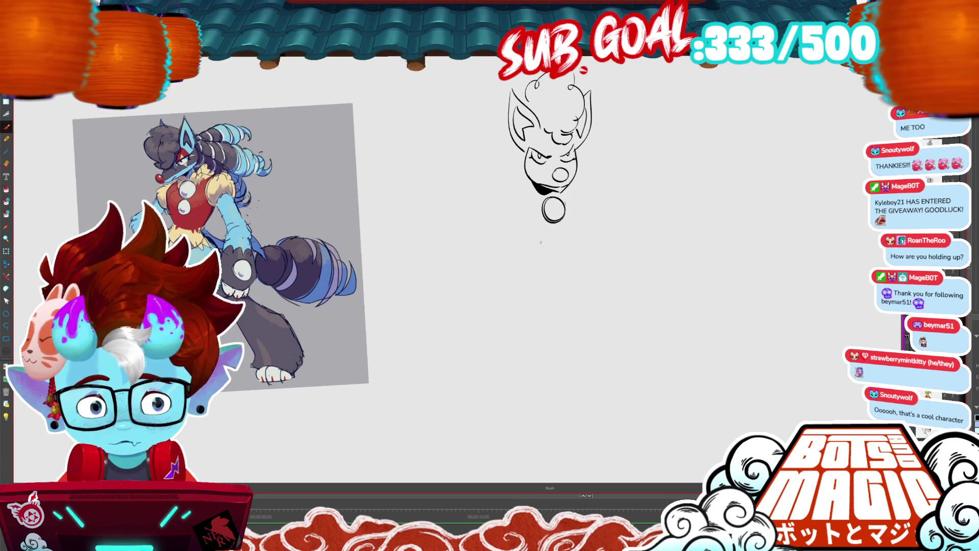
pyautogui.moveTo(557, 233)
pyautogui.mouseDown()
pyautogui.moveTo(542, 241)
pyautogui.moveTo(556, 231)
pyautogui.mouseUp()
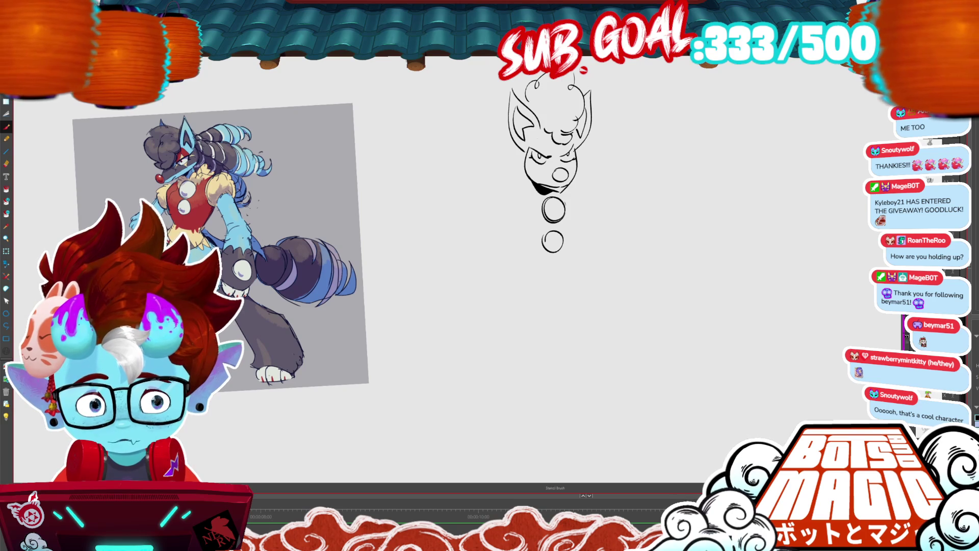
pyautogui.moveTo(576, 178)
pyautogui.mouseDown()
pyautogui.moveTo(490, 128)
pyautogui.moveTo(576, 178)
pyautogui.mouseUp()
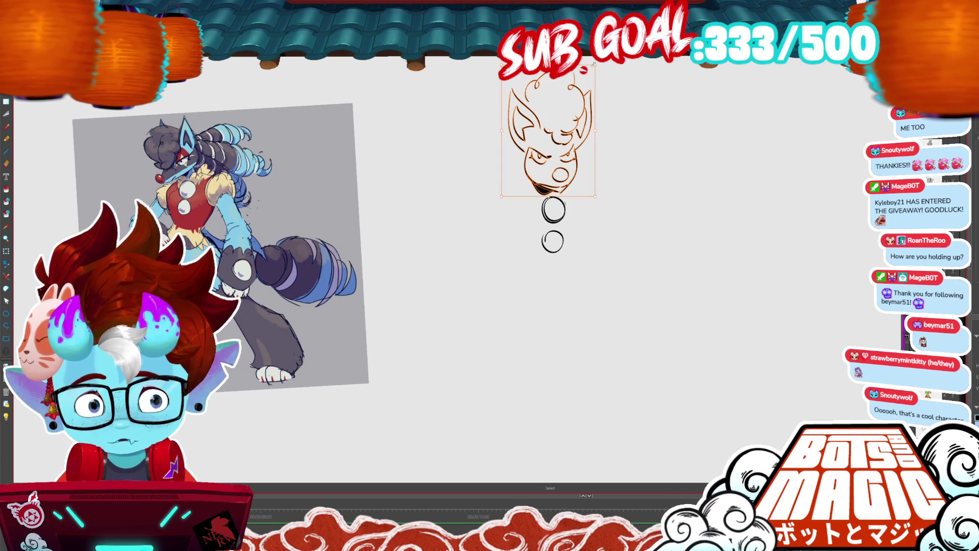
pyautogui.moveTo(593, 66); pyautogui.dragTo(602, 84)
# Sketch sweeping arm arcs left of the head and remove the chin circles.
pyautogui.press('b')
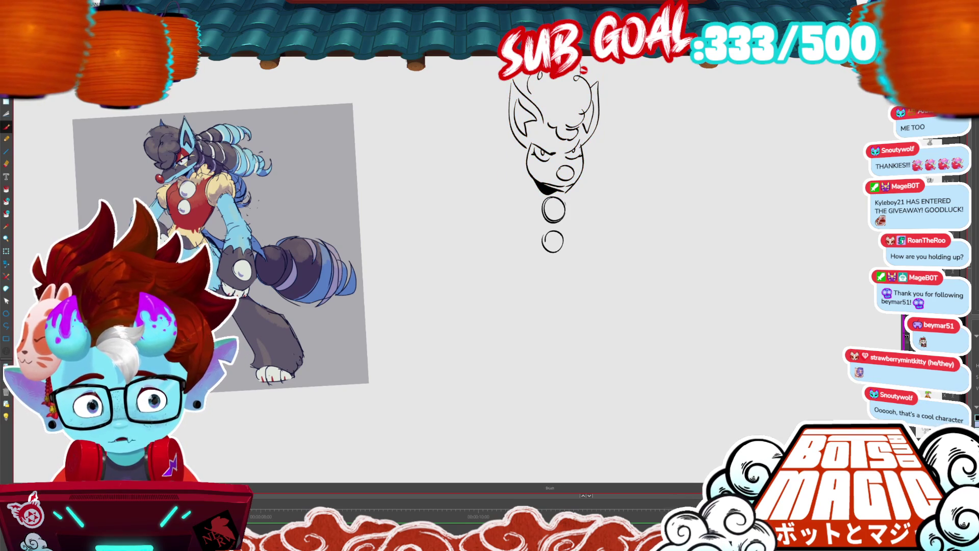
pyautogui.moveTo(509, 97); pyautogui.dragTo(473, 136)
pyautogui.moveTo(487, 102)
pyautogui.mouseDown()
pyautogui.moveTo(477, 136)
pyautogui.moveTo(486, 99)
pyautogui.moveTo(446, 138)
pyautogui.mouseUp()
pyautogui.hotkey('ctrl', 'z')
pyautogui.moveTo(464, 105)
pyautogui.mouseDown()
pyautogui.moveTo(445, 137)
pyautogui.moveTo(421, 135)
pyautogui.moveTo(419, 147)
pyautogui.mouseUp()
pyautogui.moveTo(511, 131)
pyautogui.mouseDown()
pyautogui.moveTo(479, 149)
pyautogui.moveTo(426, 246)
pyautogui.mouseUp()
pyautogui.moveTo(485, 171)
pyautogui.mouseDown()
pyautogui.moveTo(425, 241)
pyautogui.moveTo(442, 200)
pyautogui.mouseUp()
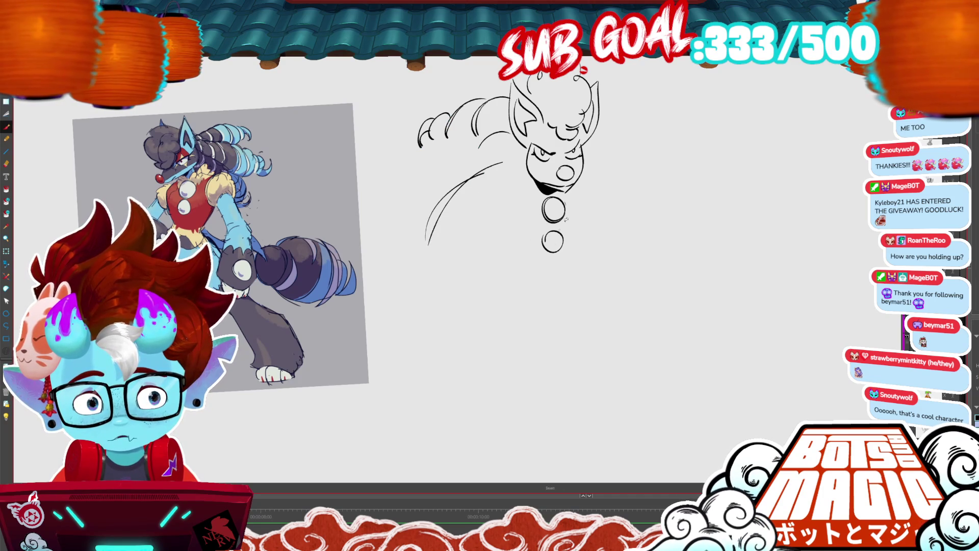
pyautogui.hotkey('ctrl', 'z')
pyautogui.hotkey('ctrl', 'z')
pyautogui.moveTo(565, 204); pyautogui.dragTo(506, 268)
# Select the whole sketch and shift it up and to the right.
pyautogui.scroll(-3, 489, 262)
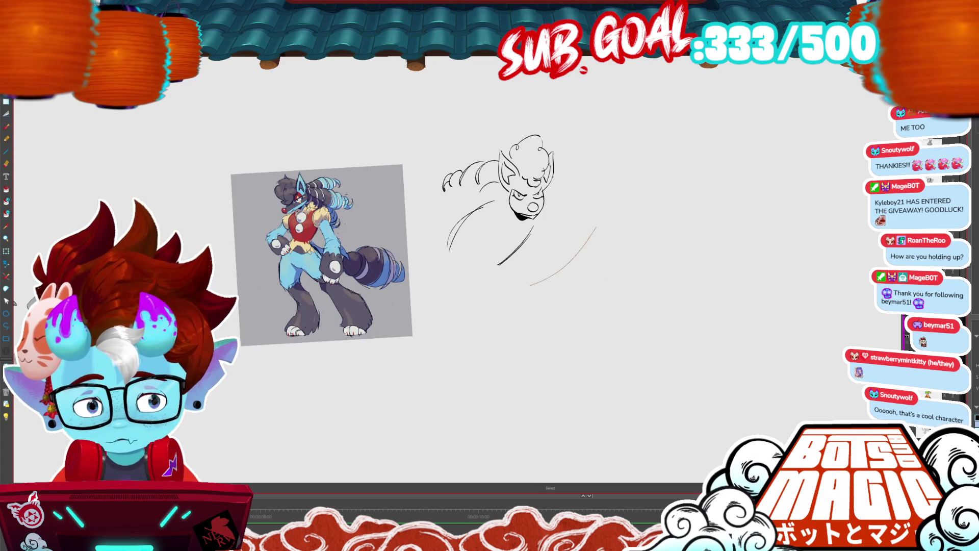
pyautogui.hotkey('ctrl', 'a')
pyautogui.moveTo(524, 215); pyautogui.dragTo(574, 195)
pyautogui.click(677, 147)
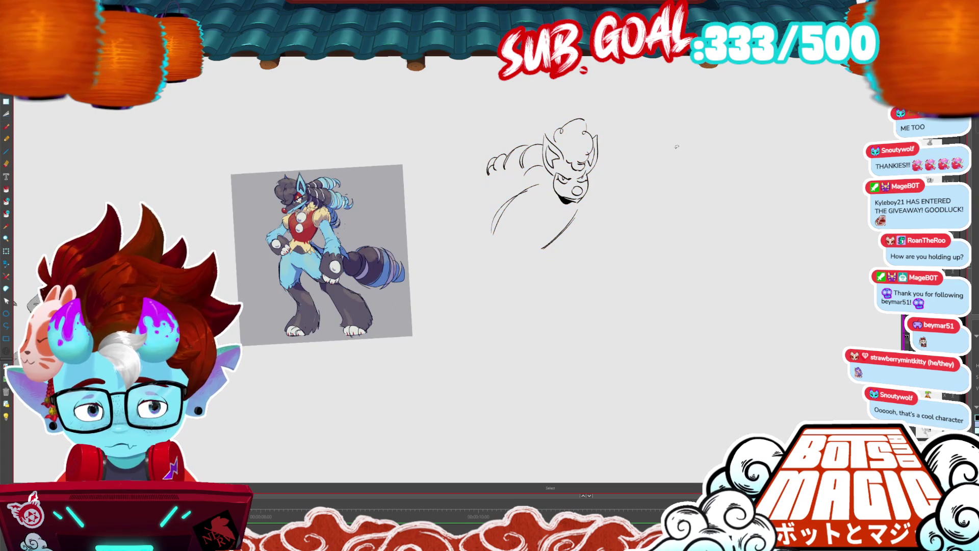
# Sketch a rough hand loop with inner and outer curves at the end of the arm.
pyautogui.press('b')
pyautogui.moveTo(457, 204)
pyautogui.mouseDown()
pyautogui.moveTo(482, 201)
pyautogui.moveTo(463, 218)
pyautogui.moveTo(442, 213)
pyautogui.mouseUp()
pyautogui.hotkey('ctrl', 'z')
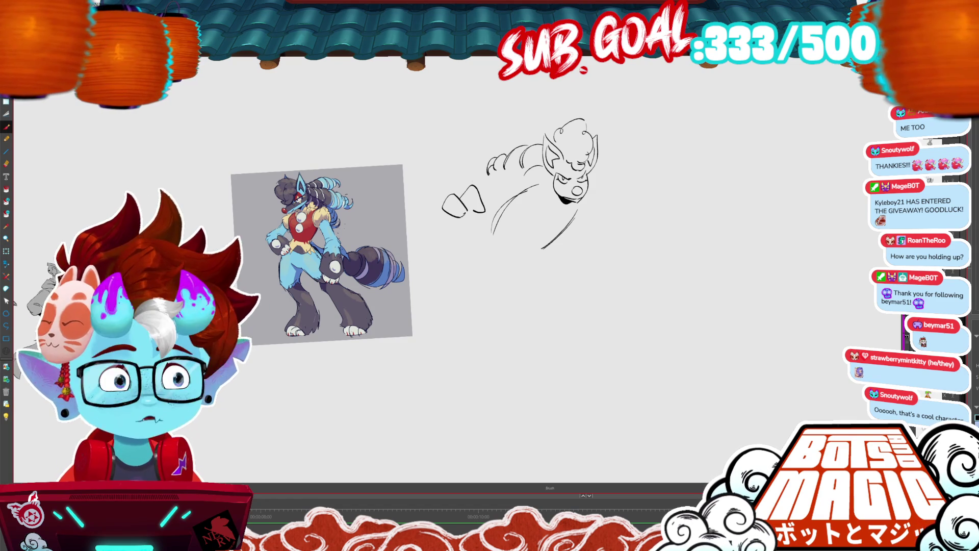
pyautogui.moveTo(458, 217)
pyautogui.mouseDown()
pyautogui.moveTo(431, 229)
pyautogui.moveTo(435, 244)
pyautogui.mouseUp()
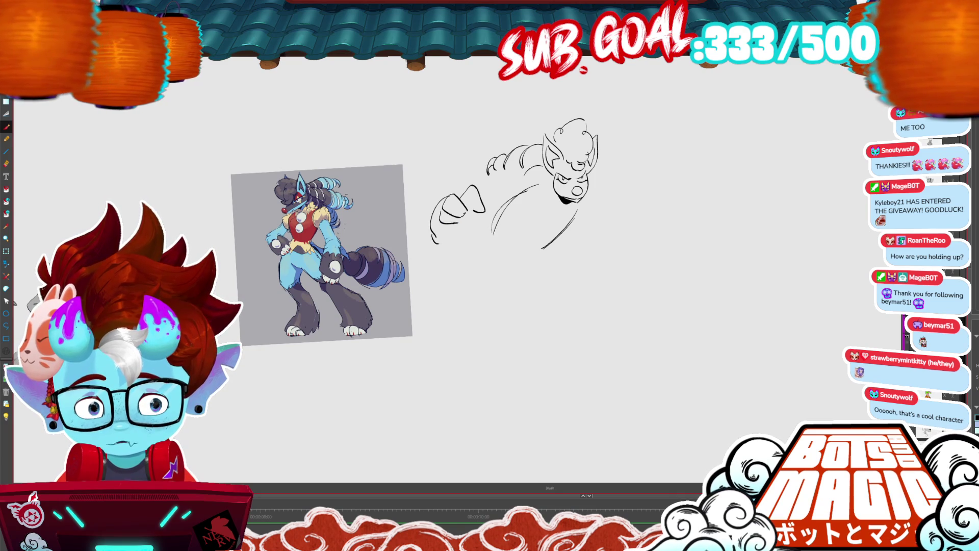
pyautogui.moveTo(485, 212)
pyautogui.mouseDown()
pyautogui.moveTo(476, 238)
pyautogui.moveTo(458, 236)
pyautogui.moveTo(426, 184)
pyautogui.moveTo(459, 200)
pyautogui.mouseUp()
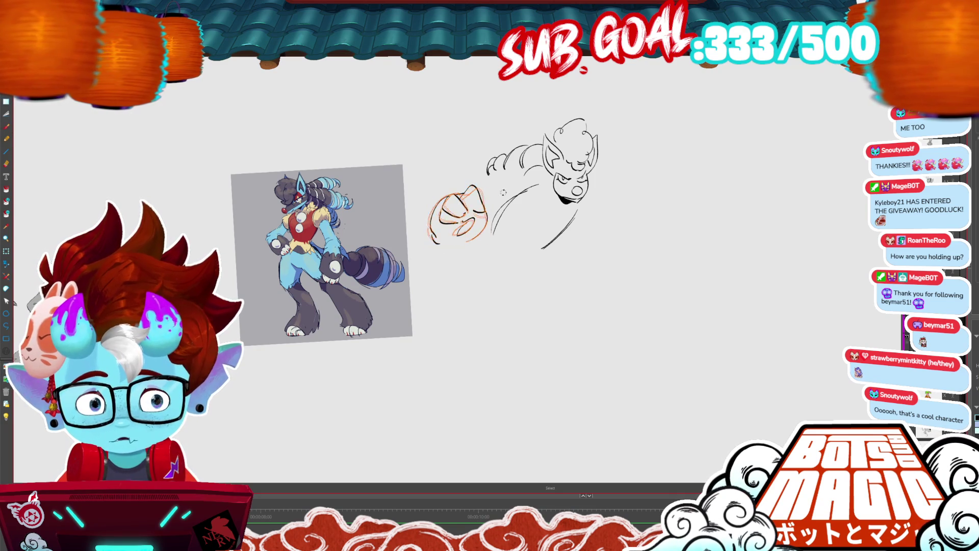
# Delete the stray arm curve strokes and redraw curved lines along the arm.
pyautogui.click(690, 232)
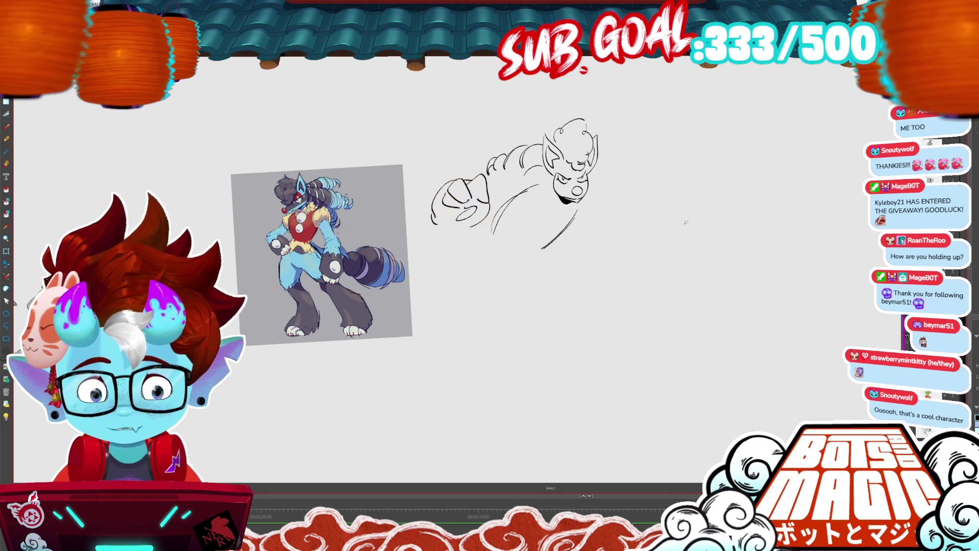
pyautogui.moveTo(485, 180); pyautogui.dragTo(540, 234)
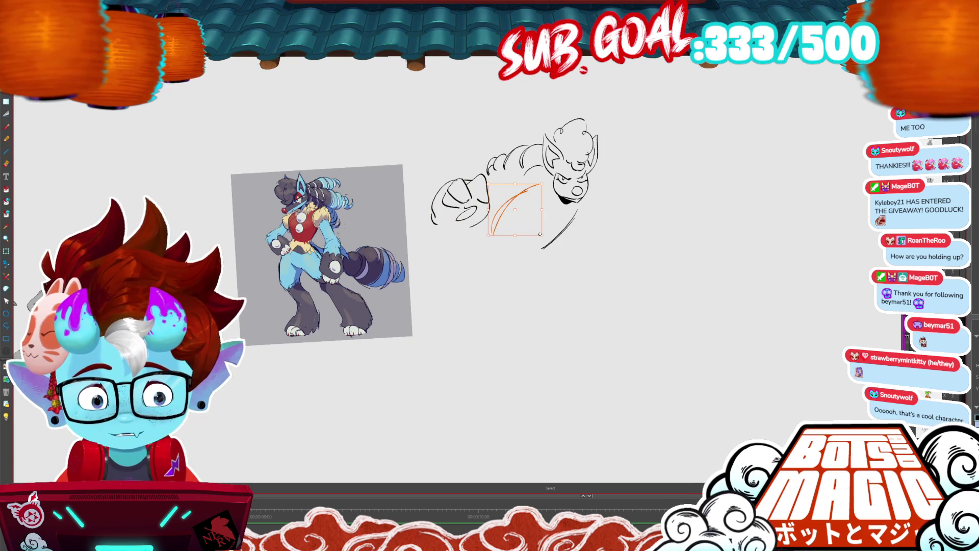
pyautogui.press('Delete')
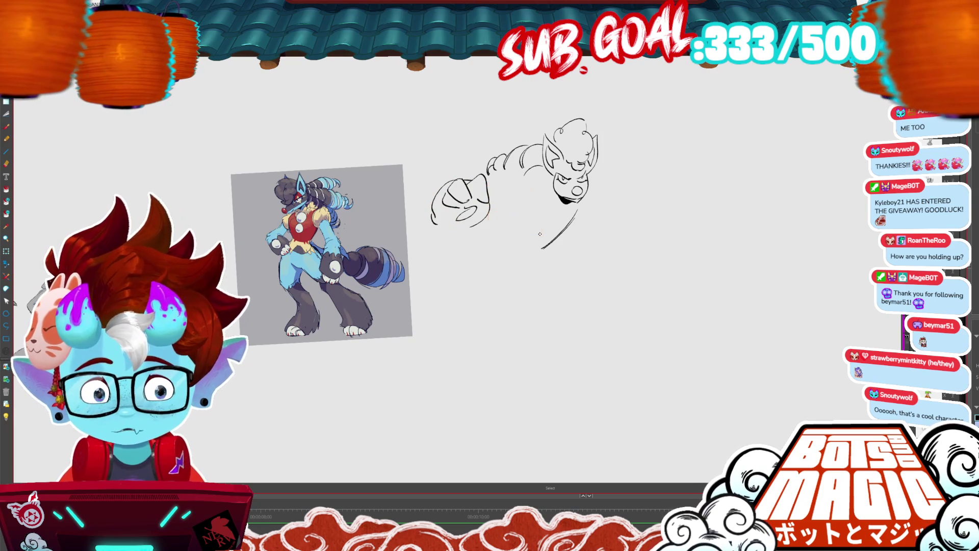
pyautogui.press('b')
pyautogui.moveTo(533, 192)
pyautogui.mouseDown()
pyautogui.moveTo(509, 169)
pyautogui.moveTo(520, 212)
pyautogui.mouseUp()
pyautogui.hotkey('ctrl', 'z')
pyautogui.moveTo(522, 177); pyautogui.dragTo(507, 216)
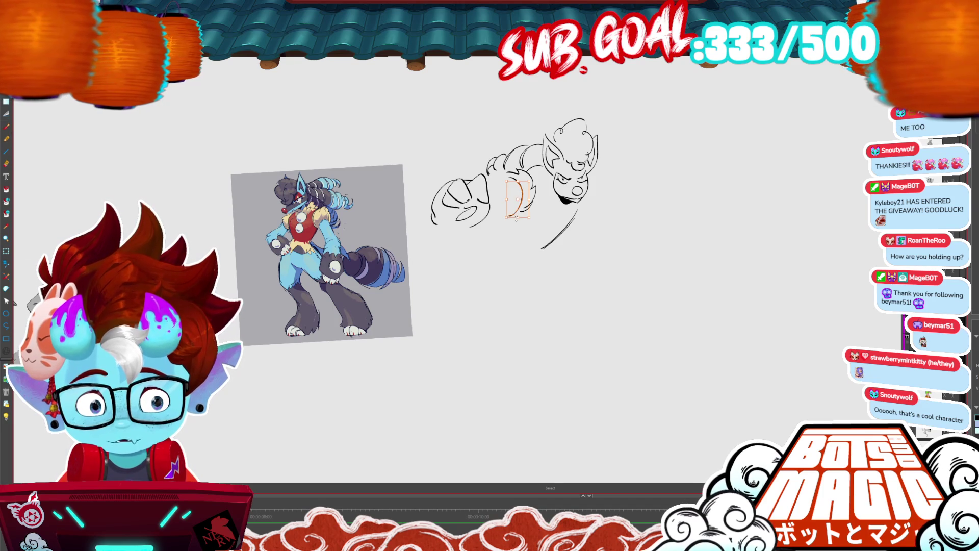
# Add fist and knuckle strokes across the hand and along its outline.
pyautogui.moveTo(525, 178)
pyautogui.mouseDown()
pyautogui.moveTo(520, 209)
pyautogui.moveTo(490, 214)
pyautogui.mouseUp()
pyautogui.press('b')
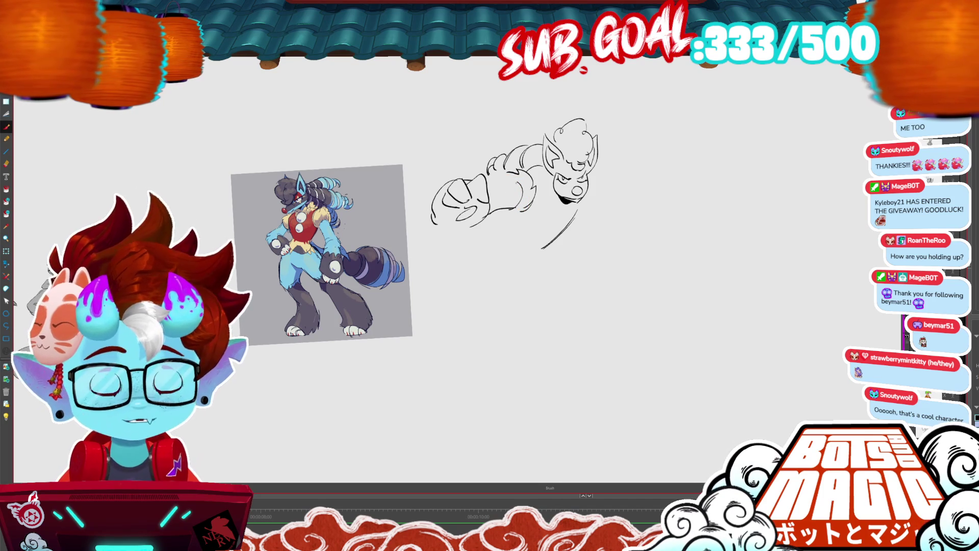
pyautogui.moveTo(517, 180); pyautogui.dragTo(486, 182)
pyautogui.moveTo(488, 216)
pyautogui.mouseDown()
pyautogui.moveTo(434, 230)
pyautogui.moveTo(461, 227)
pyautogui.moveTo(470, 214)
pyautogui.mouseUp()
pyautogui.hotkey('alt', 's')
pyautogui.hotkey('ctrl', 'd')
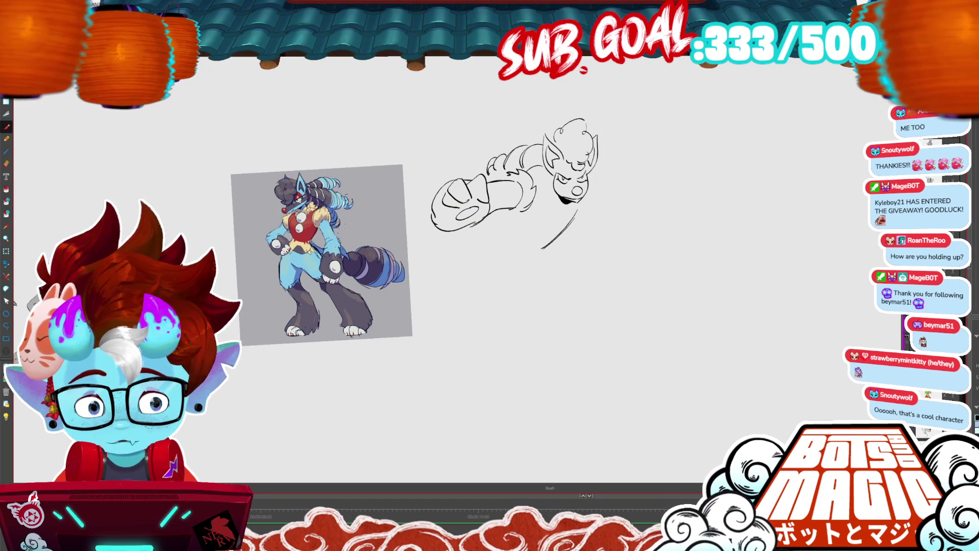
pyautogui.press('b')
pyautogui.moveTo(445, 182)
pyautogui.mouseDown()
pyautogui.moveTo(431, 199)
pyautogui.moveTo(454, 197)
pyautogui.moveTo(438, 216)
pyautogui.moveTo(435, 207)
pyautogui.moveTo(444, 221)
pyautogui.mouseUp()
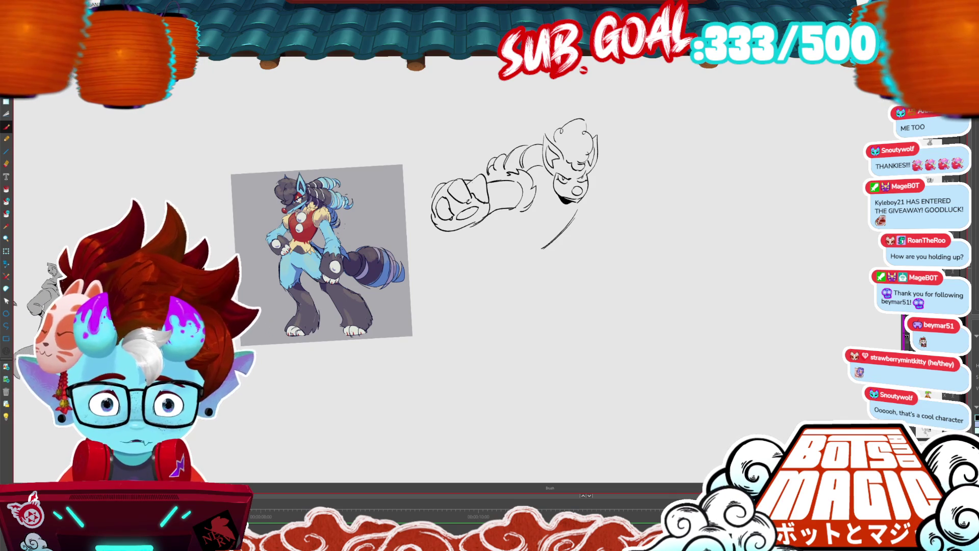
# Replace the lower stroke under the head with a shorter curve and a small circle below the mouth.
pyautogui.press('Delete')
pyautogui.moveTo(581, 204); pyautogui.dragTo(533, 239)
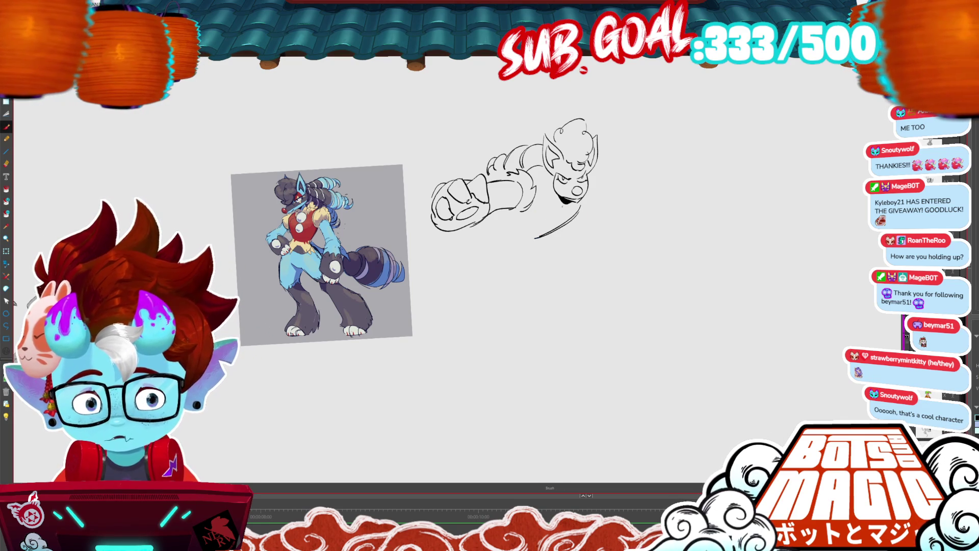
pyautogui.moveTo(565, 206); pyautogui.dragTo(542, 232)
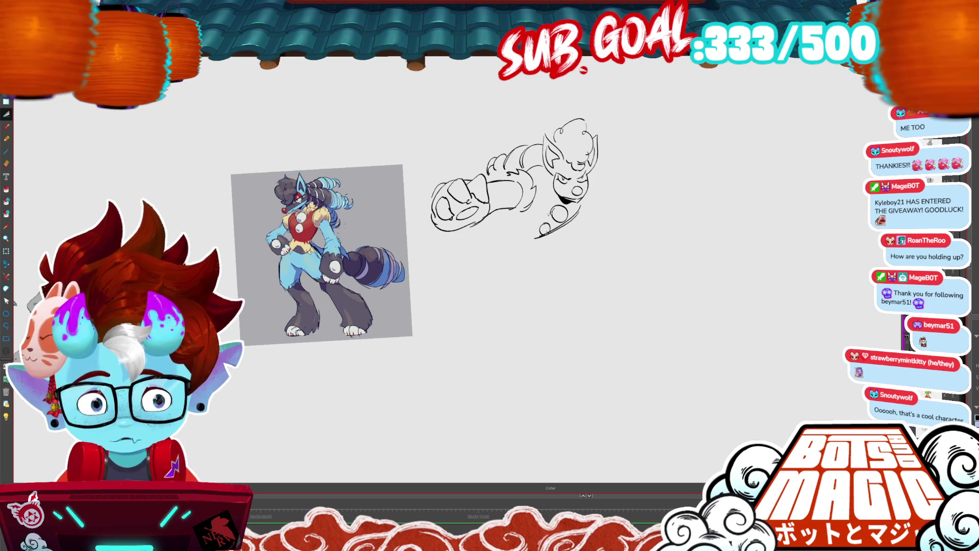
# Add cheek and fluffy fur strokes around the head and arm, then erase stray hair strokes.
pyautogui.scroll(1, 413, 238)
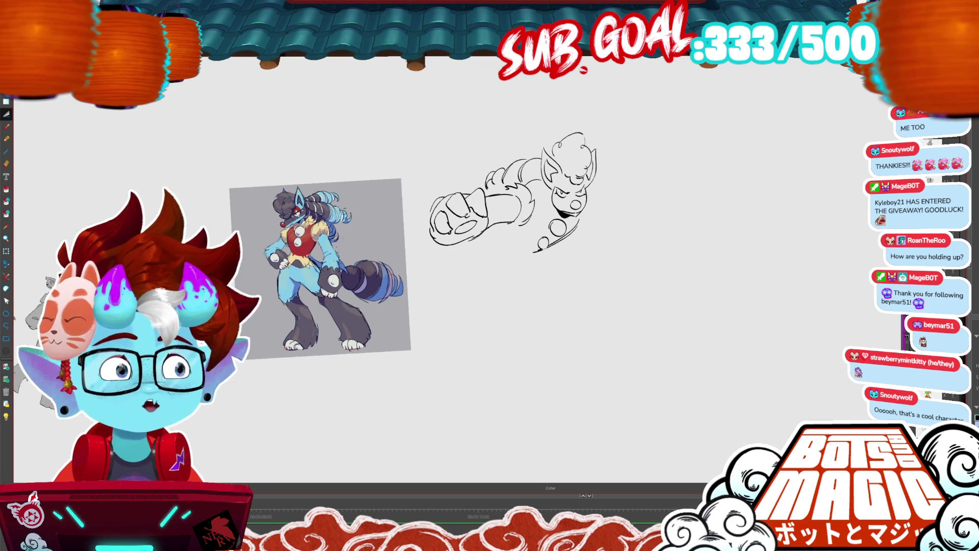
pyautogui.scroll(5, 413, 270)
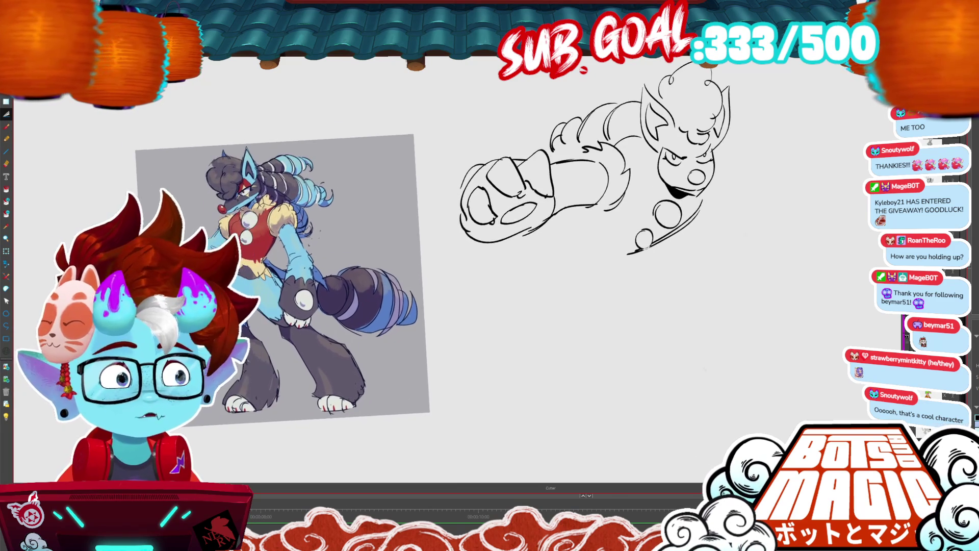
pyautogui.scroll(2, 413, 270)
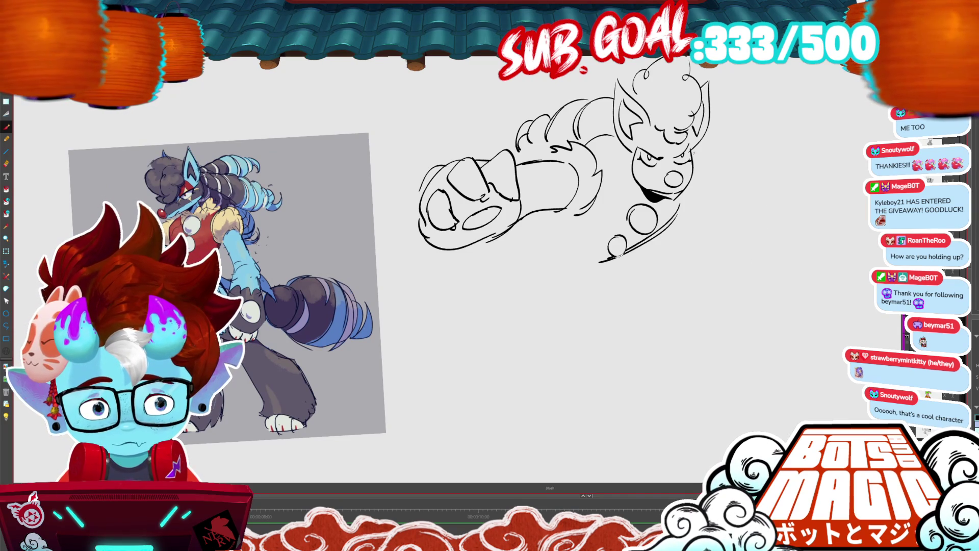
pyautogui.moveTo(697, 143)
pyautogui.mouseDown()
pyautogui.moveTo(713, 189)
pyautogui.moveTo(678, 208)
pyautogui.mouseUp()
pyautogui.moveTo(716, 177); pyautogui.dragTo(683, 215)
pyautogui.moveTo(549, 216); pyautogui.dragTo(568, 224)
pyautogui.moveTo(711, 68); pyautogui.dragTo(681, 145)
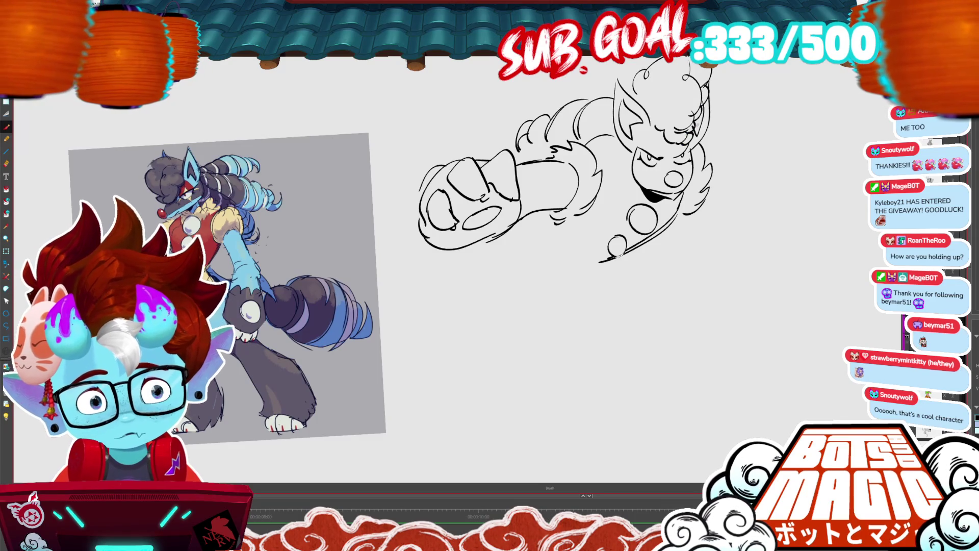
pyautogui.press('e')
pyautogui.moveTo(704, 66); pyautogui.dragTo(686, 104)
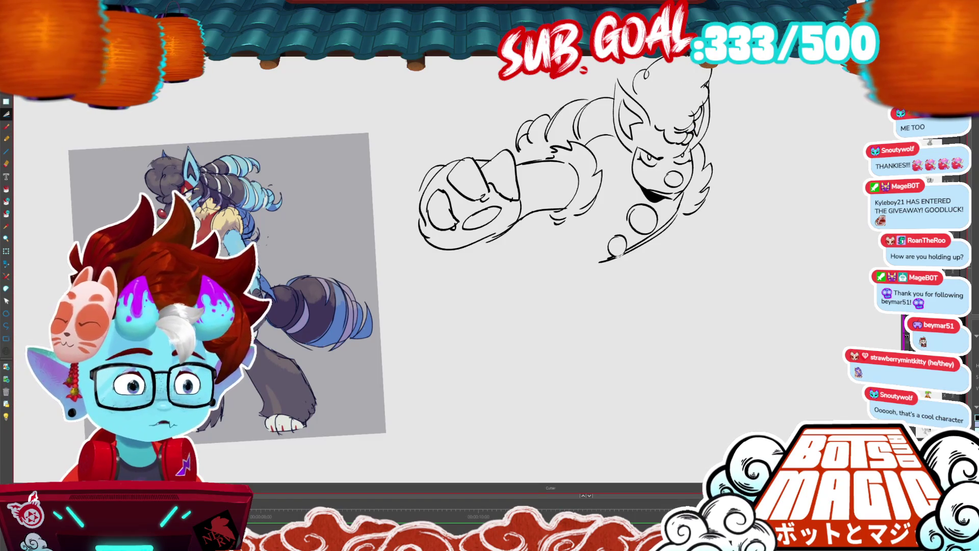
pyautogui.scroll(-3, 551, 255)
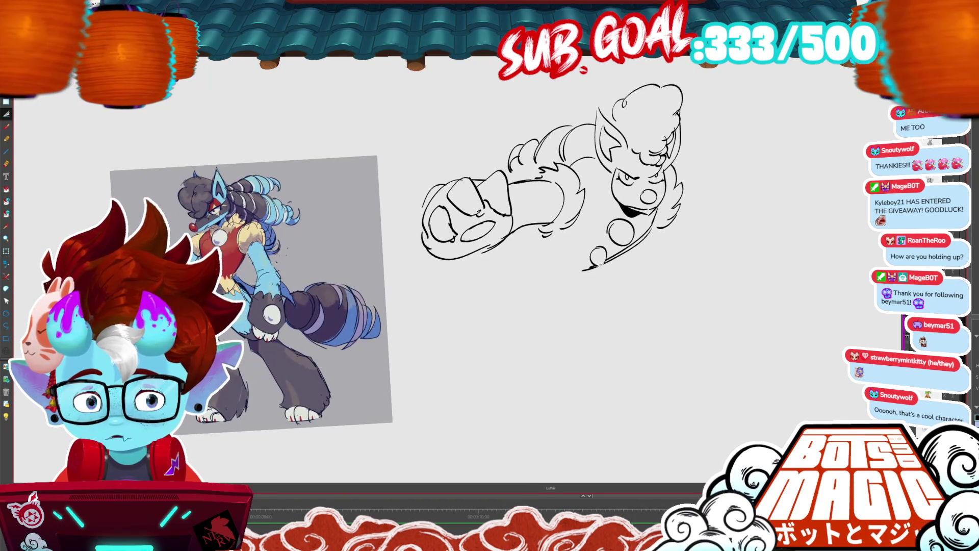
# Rework the ink strokes around the eye and the face's left side, undoing extra lines below the eye.
pyautogui.moveTo(609, 166); pyautogui.dragTo(648, 218)
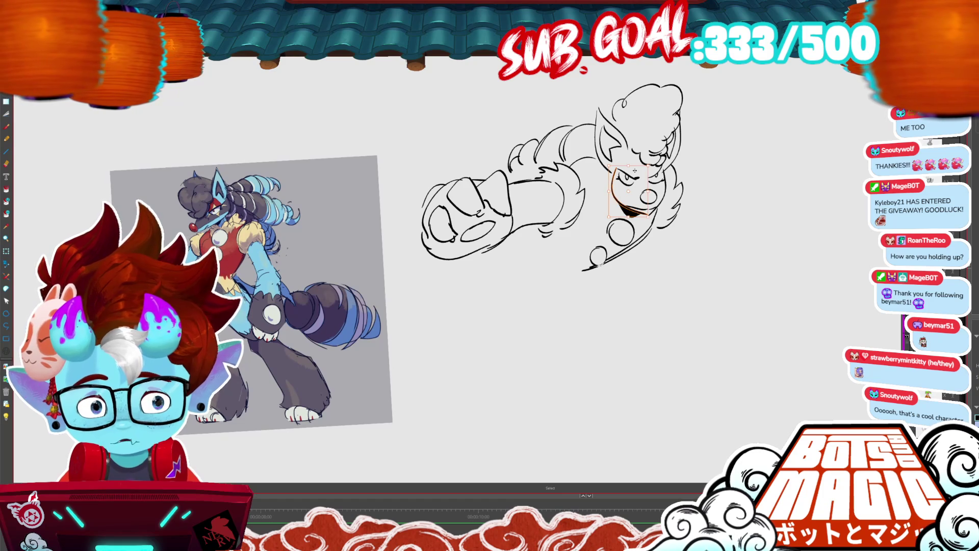
pyautogui.click(624, 198)
pyautogui.moveTo(614, 171)
pyautogui.mouseDown()
pyautogui.moveTo(606, 188)
pyautogui.moveTo(620, 201)
pyautogui.mouseUp()
pyautogui.press('v')
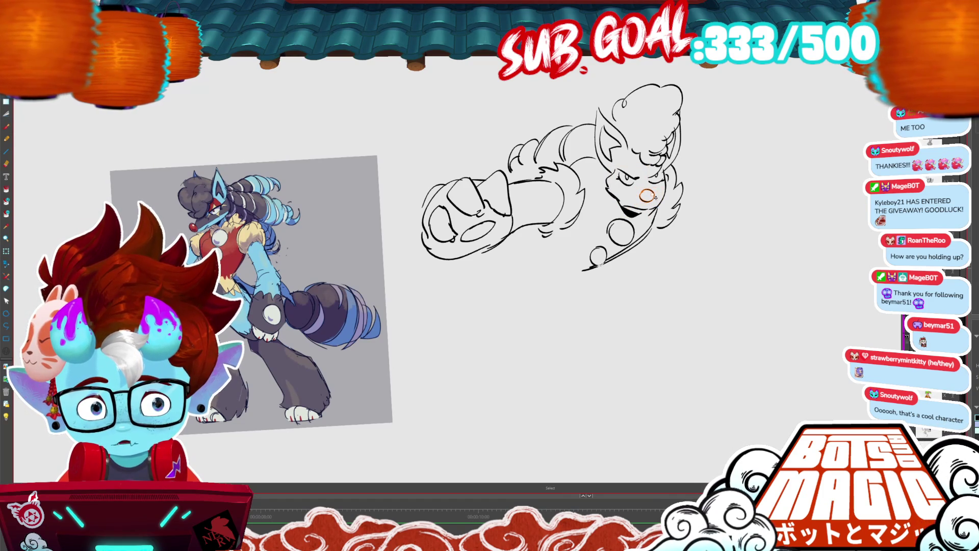
pyautogui.press('b')
pyautogui.moveTo(623, 186); pyautogui.dragTo(643, 188)
pyautogui.hotkey('ctrl', 'z')
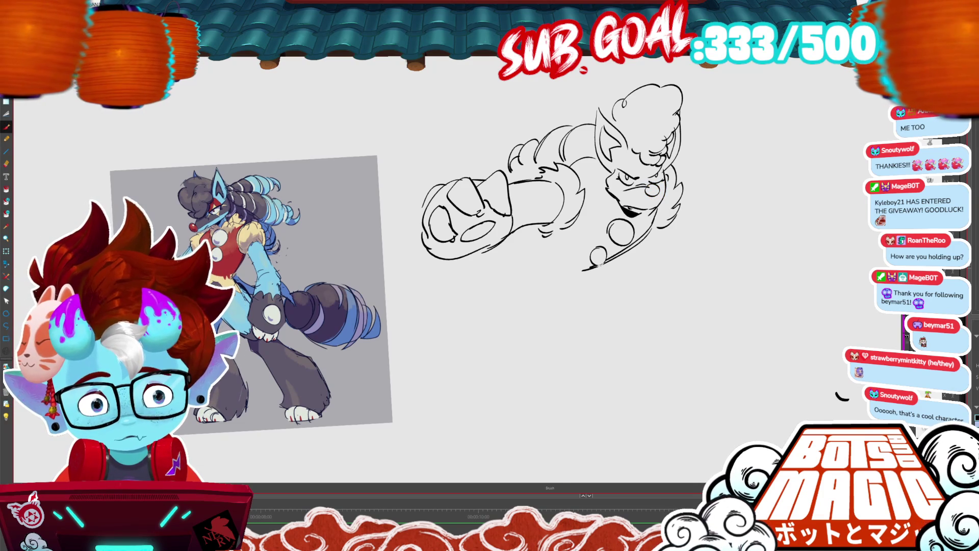
pyautogui.hotkey('ctrl', '-')
pyautogui.hotkey('alt', 's')
pyautogui.hotkey('ctrl', '+')
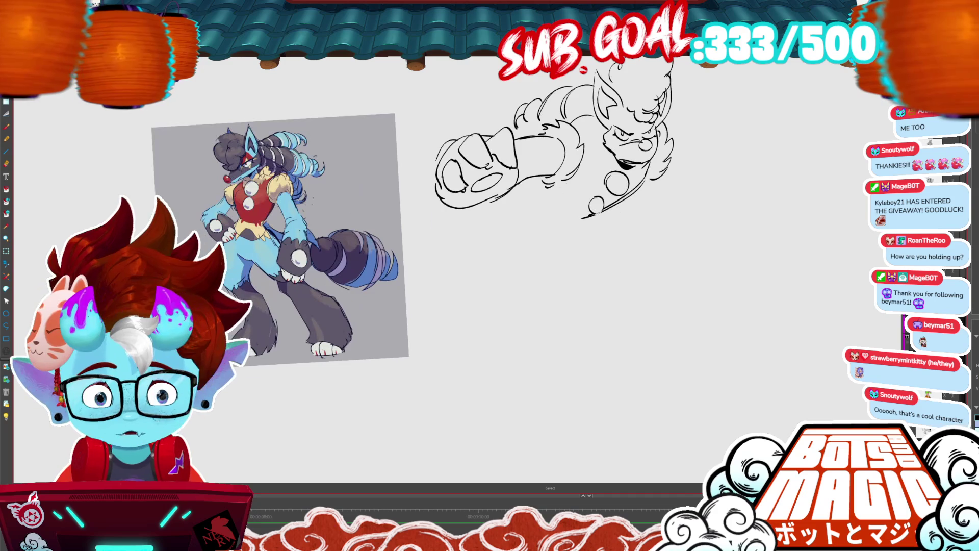
# Draw the belly outline below the chest and a long coat flap slanting down-left.
pyautogui.moveTo(579, 218)
pyautogui.mouseDown()
pyautogui.moveTo(547, 194)
pyautogui.moveTo(561, 218)
pyautogui.mouseUp()
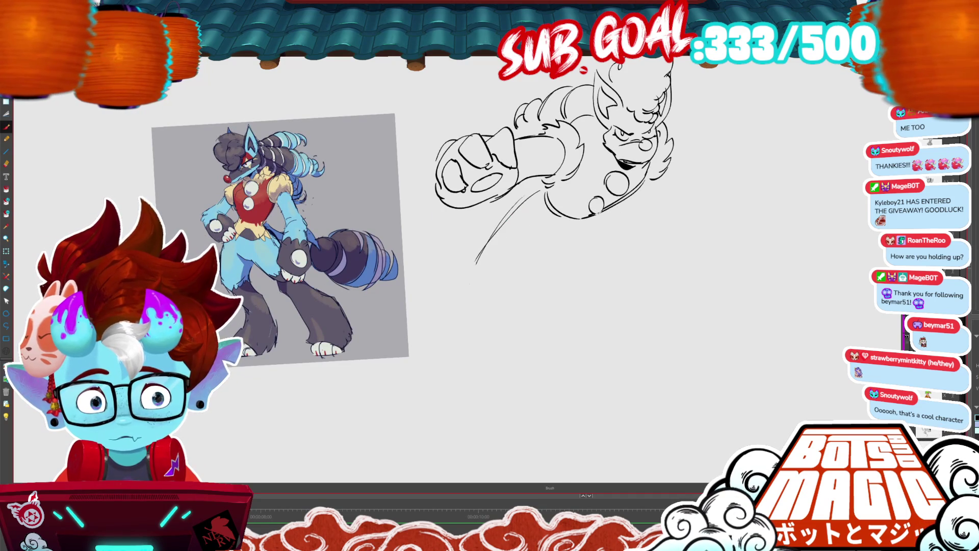
pyautogui.hotkey('alt', 's')
pyautogui.moveTo(645, 183); pyautogui.dragTo(651, 266)
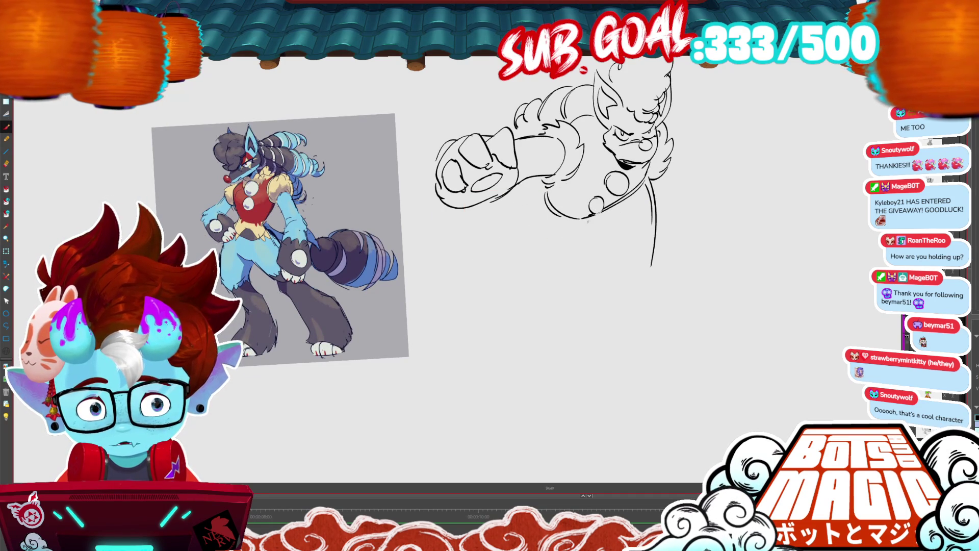
pyautogui.hotkey('ctrl', 'z')
pyautogui.moveTo(597, 216)
pyautogui.mouseDown()
pyautogui.moveTo(566, 243)
pyautogui.moveTo(536, 188)
pyautogui.moveTo(599, 213)
pyautogui.mouseUp()
pyautogui.moveTo(542, 206)
pyautogui.mouseDown()
pyautogui.moveTo(468, 306)
pyautogui.moveTo(566, 243)
pyautogui.mouseUp()
pyautogui.moveTo(566, 243); pyautogui.dragTo(490, 300)
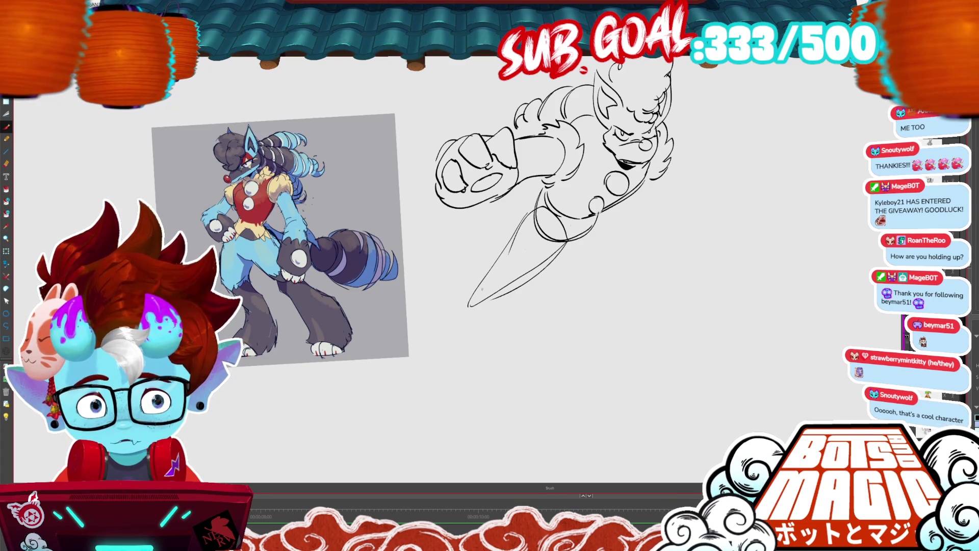
# Sketch the hips, striding legs and the back foot with sole and toe lines.
pyautogui.moveTo(617, 206)
pyautogui.mouseDown()
pyautogui.moveTo(673, 207)
pyautogui.moveTo(663, 206)
pyautogui.moveTo(698, 266)
pyautogui.mouseUp()
pyautogui.moveTo(696, 228); pyautogui.dragTo(692, 286)
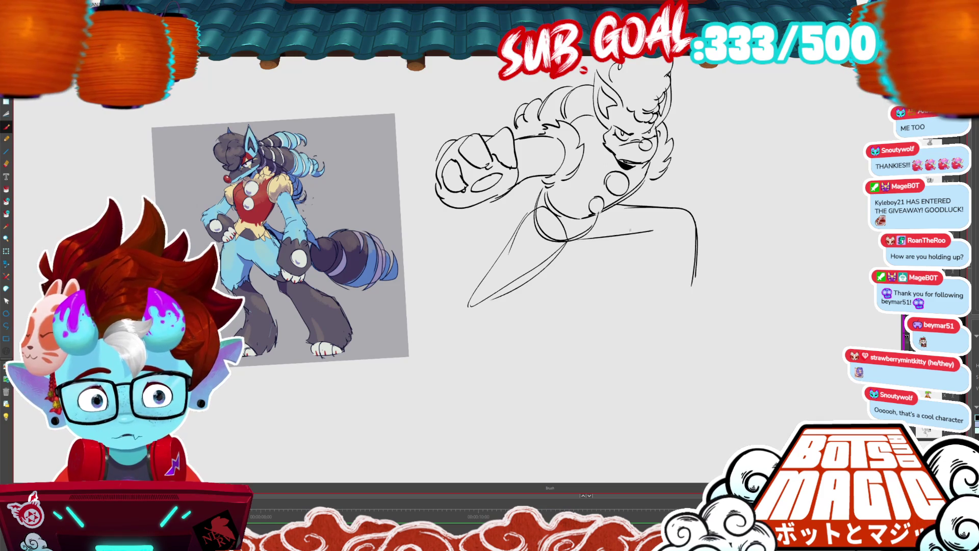
pyautogui.moveTo(572, 240)
pyautogui.mouseDown()
pyautogui.moveTo(656, 237)
pyautogui.moveTo(681, 215)
pyautogui.moveTo(629, 265)
pyautogui.mouseUp()
pyautogui.moveTo(628, 266); pyautogui.dragTo(612, 346)
pyautogui.moveTo(696, 283)
pyautogui.mouseDown()
pyautogui.moveTo(705, 316)
pyautogui.moveTo(687, 337)
pyautogui.moveTo(724, 318)
pyautogui.moveTo(735, 339)
pyautogui.moveTo(707, 320)
pyautogui.moveTo(722, 349)
pyautogui.moveTo(678, 351)
pyautogui.mouseUp()
pyautogui.moveTo(683, 352); pyautogui.dragTo(710, 350)
pyautogui.moveTo(683, 332); pyautogui.dragTo(678, 350)
pyautogui.moveTo(614, 345); pyautogui.dragTo(669, 353)
# Shift the whole sketch slightly right and up with the Transform tool.
pyautogui.hotkey('ctrl', '-')
pyautogui.hotkey('ctrl', 't')
pyautogui.moveTo(584, 337)
pyautogui.mouseDown()
pyautogui.moveTo(635, 332)
pyautogui.moveTo(590, 321)
pyautogui.moveTo(547, 340)
pyautogui.mouseUp()
pyautogui.press('Return')
# Replace the hip strokes with new short strokes and belt lines.
pyautogui.moveTo(515, 204); pyautogui.dragTo(571, 254)
pyautogui.press('Delete')
pyautogui.press('b')
pyautogui.moveTo(528, 206); pyautogui.dragTo(519, 225)
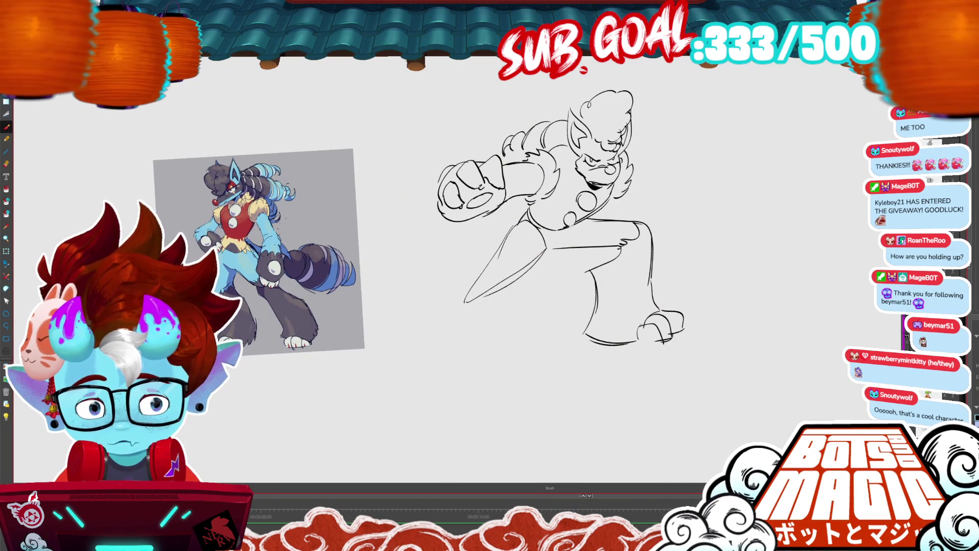
pyautogui.hotkey('ctrl', 'z')
pyautogui.hotkey('ctrl', 'z')
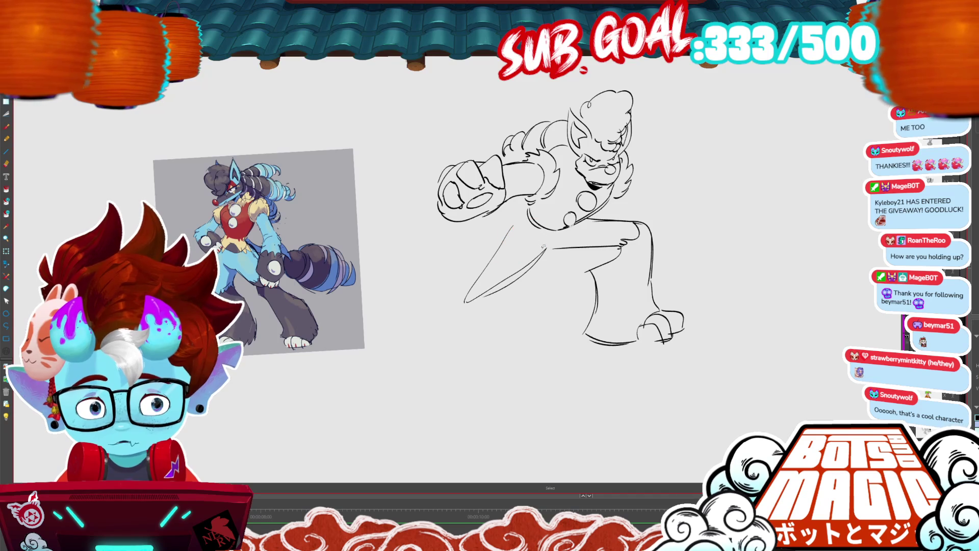
pyautogui.moveTo(528, 209); pyautogui.dragTo(502, 240)
pyautogui.moveTo(520, 230)
pyautogui.mouseDown()
pyautogui.moveTo(529, 246)
pyautogui.moveTo(507, 231)
pyautogui.mouseUp()
pyautogui.moveTo(539, 234); pyautogui.dragTo(525, 244)
pyautogui.moveTo(602, 218); pyautogui.dragTo(564, 235)
pyautogui.moveTo(718, 298); pyautogui.dragTo(736, 265)
# Draw crossing ground guide lines beneath the feet.
pyautogui.hotkey('ctrl', '-')
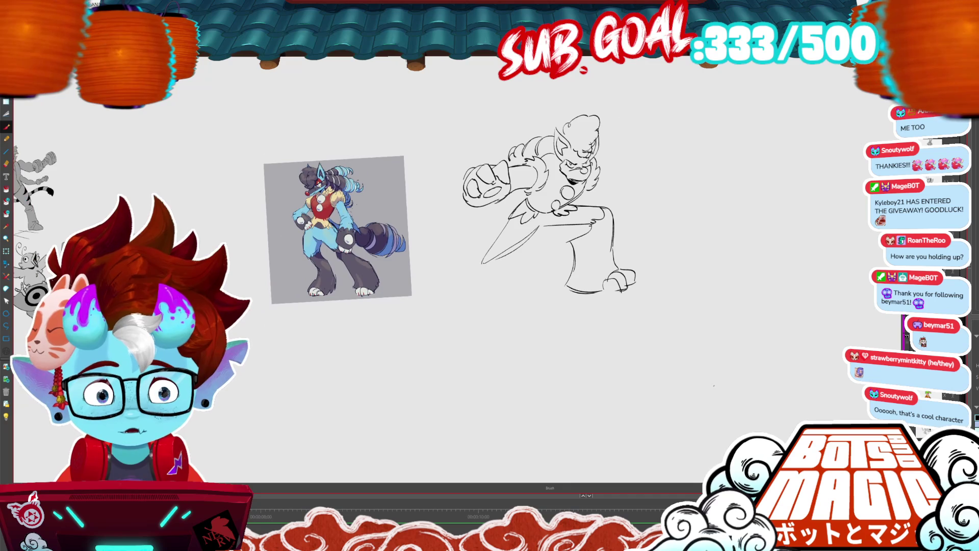
pyautogui.moveTo(661, 251); pyautogui.dragTo(443, 363)
pyautogui.moveTo(445, 321); pyautogui.dragTo(646, 338)
# Draw a ground line under the foot, erase overlapping guides and sketch the front foot.
pyautogui.moveTo(516, 285); pyautogui.dragTo(714, 290)
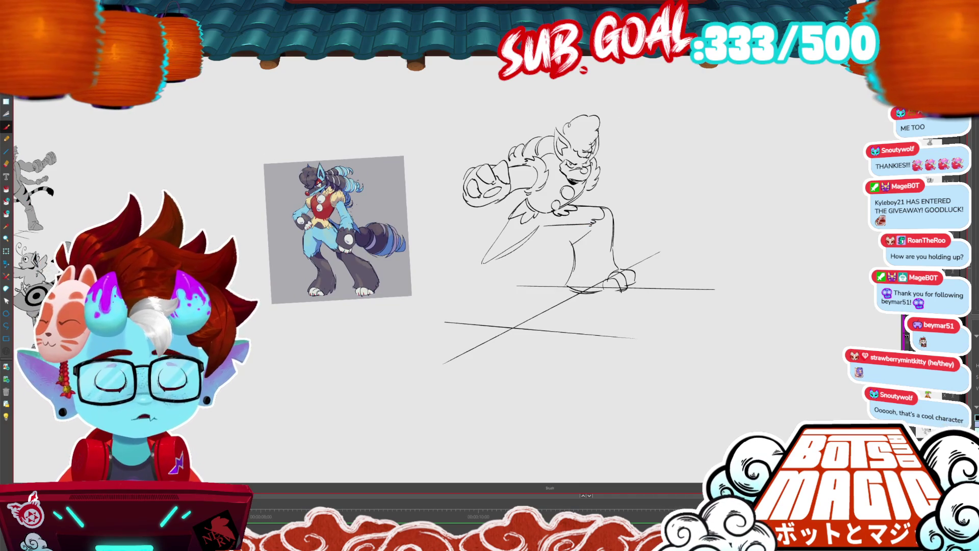
pyautogui.scroll(3, 572, 301)
pyautogui.moveTo(606, 278)
pyautogui.mouseDown()
pyautogui.moveTo(626, 265)
pyautogui.moveTo(655, 279)
pyautogui.moveTo(652, 251)
pyautogui.mouseUp()
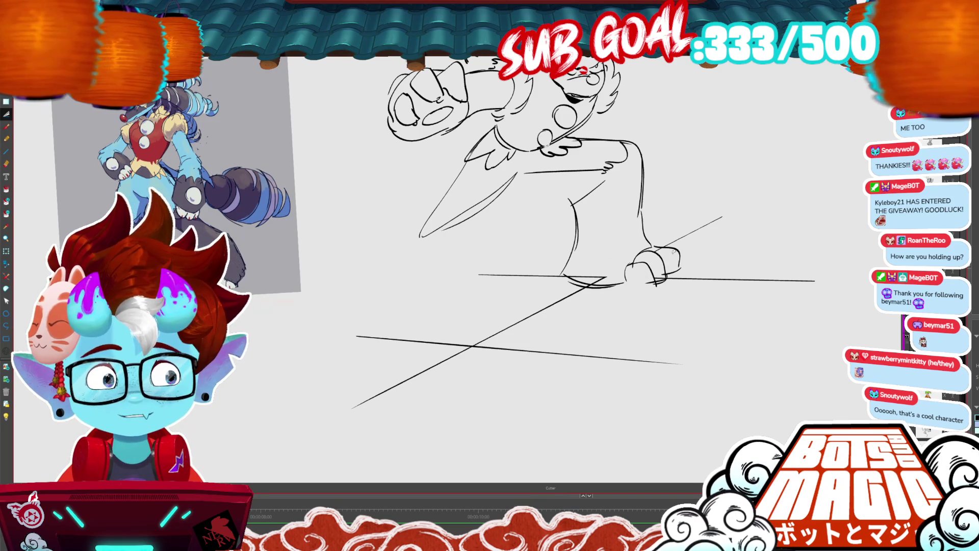
pyautogui.moveTo(653, 263); pyautogui.dragTo(765, 224)
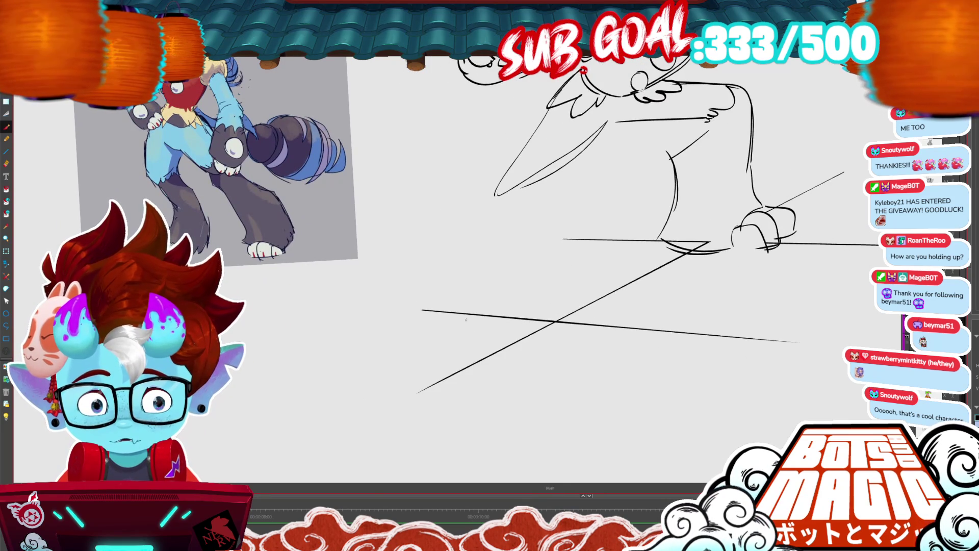
pyautogui.moveTo(456, 331)
pyautogui.mouseDown()
pyautogui.moveTo(510, 284)
pyautogui.moveTo(543, 311)
pyautogui.moveTo(458, 321)
pyautogui.mouseUp()
pyautogui.moveTo(490, 290)
pyautogui.mouseDown()
pyautogui.moveTo(523, 321)
pyautogui.moveTo(493, 330)
pyautogui.mouseUp()
# Sketch the front leg's outline strokes and nudge the front foot up and right.
pyautogui.press('s')
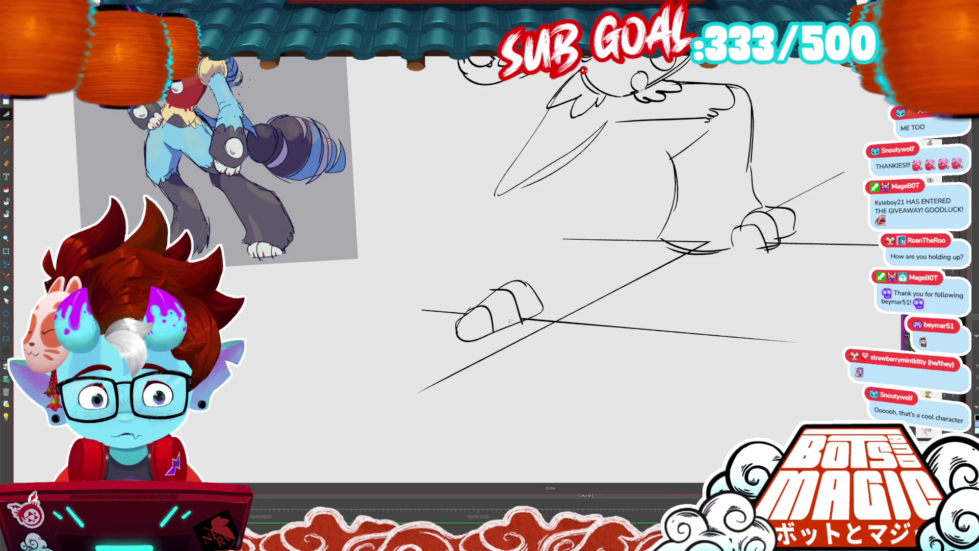
pyautogui.moveTo(547, 296); pyautogui.dragTo(546, 301)
pyautogui.hotkey('alt', 'b')
pyautogui.moveTo(517, 157)
pyautogui.mouseDown()
pyautogui.moveTo(431, 240)
pyautogui.moveTo(461, 299)
pyautogui.mouseUp()
pyautogui.moveTo(416, 203); pyautogui.dragTo(455, 291)
pyautogui.moveTo(533, 178)
pyautogui.mouseDown()
pyautogui.moveTo(533, 278)
pyautogui.moveTo(487, 284)
pyautogui.moveTo(549, 293)
pyautogui.moveTo(512, 306)
pyautogui.mouseUp()
pyautogui.press('m')
pyautogui.hotkey('ctrl', 'd')
# Erase the front lower leg and foot, then redraw the left thigh and hip strokes.
pyautogui.scroll(-5, 490, 260)
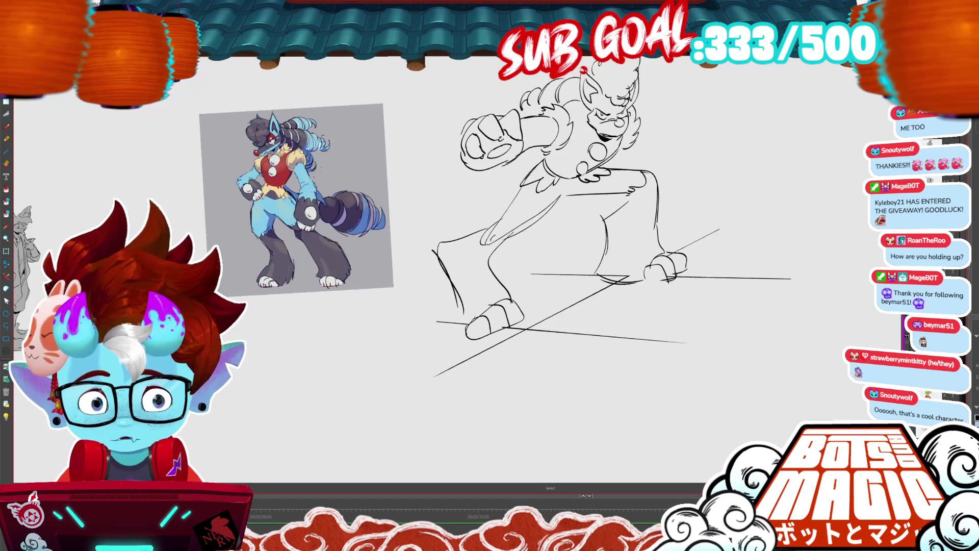
pyautogui.moveTo(529, 298)
pyautogui.mouseDown()
pyautogui.moveTo(497, 295)
pyautogui.moveTo(461, 244)
pyautogui.mouseUp()
pyautogui.moveTo(503, 335); pyautogui.dragTo(479, 322)
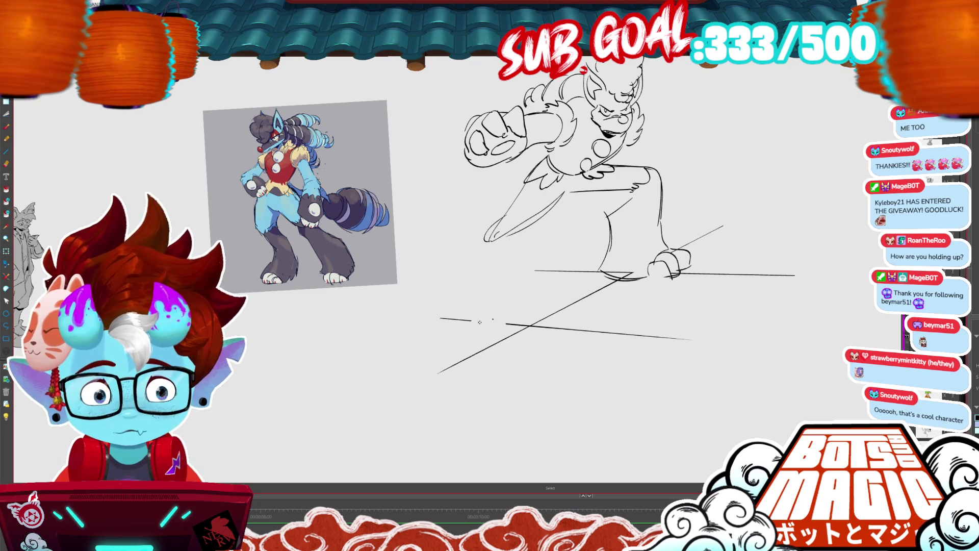
pyautogui.moveTo(489, 239); pyautogui.dragTo(550, 216)
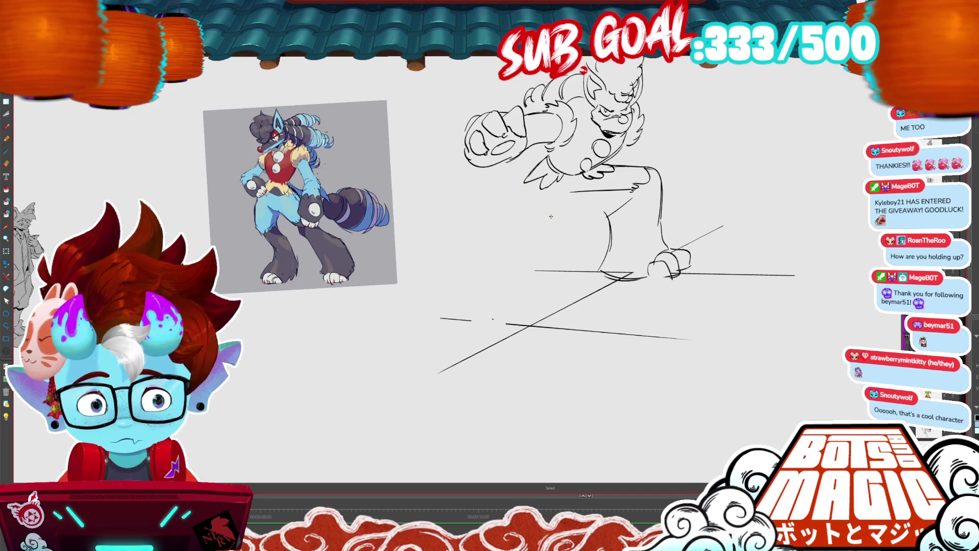
pyautogui.moveTo(528, 182); pyautogui.dragTo(494, 245)
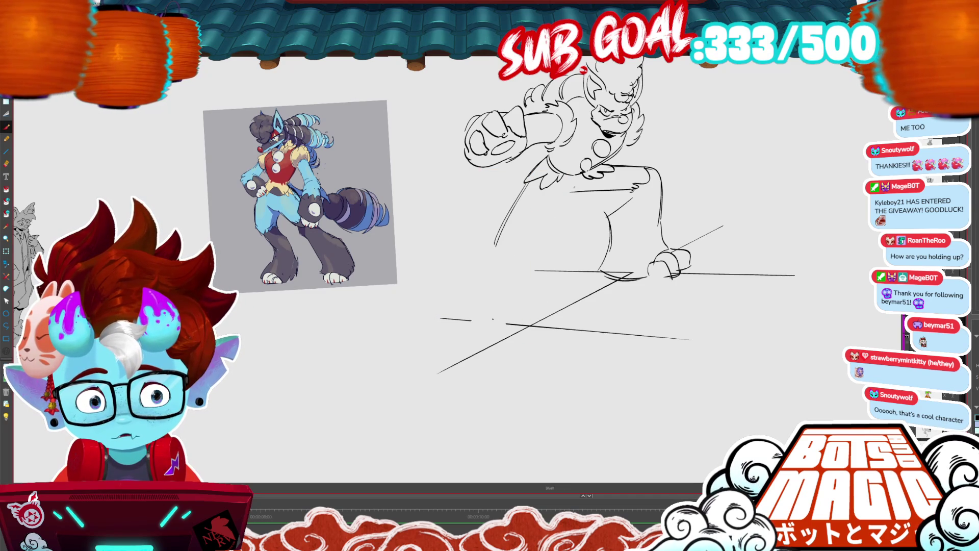
pyautogui.moveTo(637, 190)
pyautogui.mouseDown()
pyautogui.moveTo(570, 192)
pyautogui.moveTo(635, 188)
pyautogui.mouseUp()
pyautogui.moveTo(545, 216); pyautogui.dragTo(585, 197)
pyautogui.hotkey('ctrl', 'z')
# Redraw the hip curves and extend the front leg down toward the feet.
pyautogui.moveTo(541, 198)
pyautogui.mouseDown()
pyautogui.moveTo(585, 203)
pyautogui.moveTo(624, 195)
pyautogui.mouseUp()
pyautogui.hotkey('ctrl', 'z')
pyautogui.moveTo(566, 209); pyautogui.dragTo(461, 294)
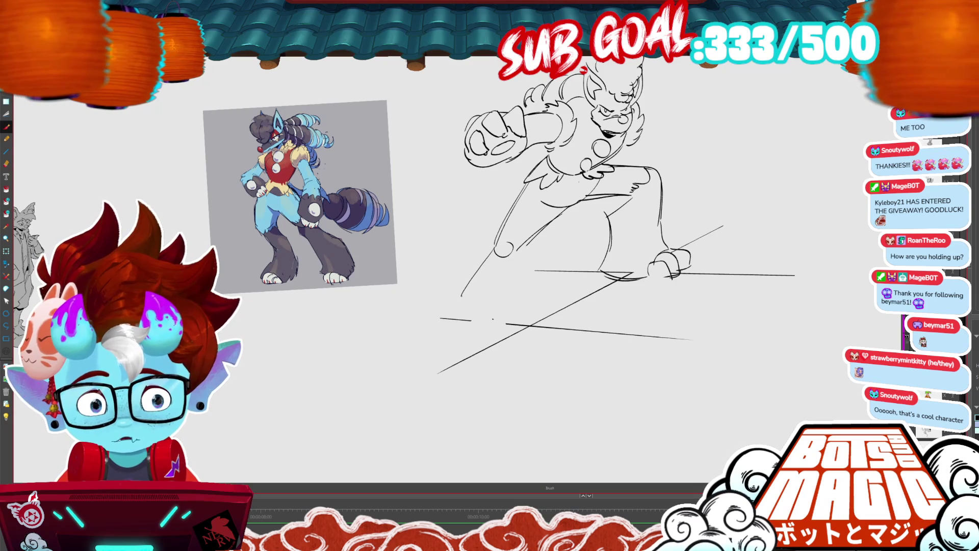
pyautogui.hotkey('ctrl', 'z')
pyautogui.moveTo(492, 244)
pyautogui.mouseDown()
pyautogui.moveTo(461, 270)
pyautogui.moveTo(497, 288)
pyautogui.moveTo(446, 319)
pyautogui.moveTo(430, 343)
pyautogui.moveTo(437, 370)
pyautogui.mouseUp()
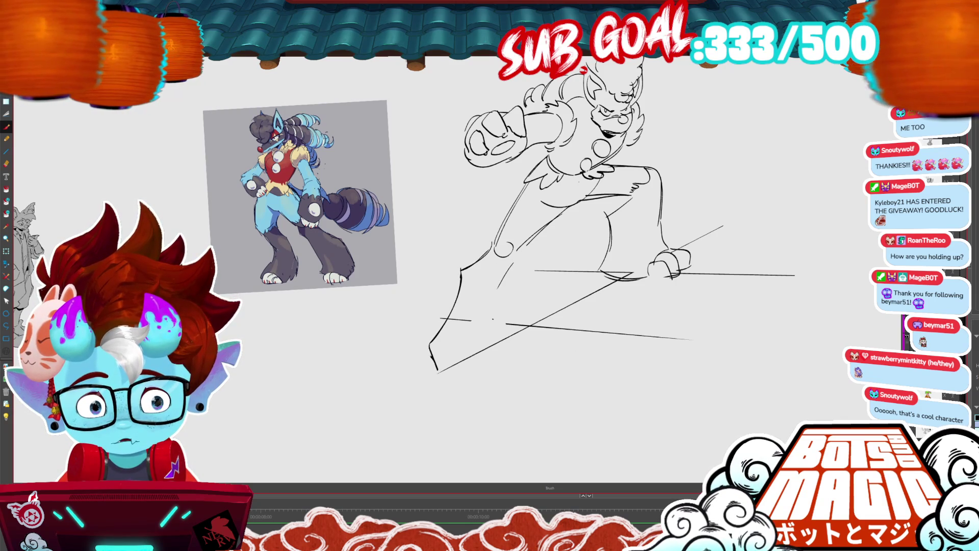
pyautogui.moveTo(501, 284)
pyautogui.mouseDown()
pyautogui.moveTo(493, 318)
pyautogui.moveTo(526, 363)
pyautogui.mouseUp()
pyautogui.moveTo(492, 331)
pyautogui.mouseDown()
pyautogui.moveTo(459, 352)
pyautogui.moveTo(454, 382)
pyautogui.mouseUp()
# Outline the lower front foot, then begin the raised arm with the Stencil Brush.
pyautogui.scroll(-1, 509, 255)
pyautogui.scroll(-1, 510, 229)
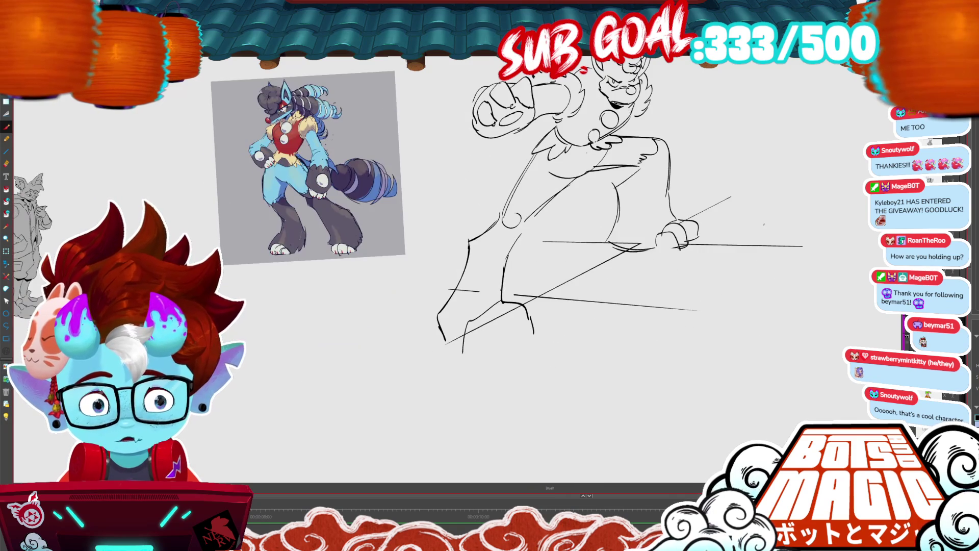
pyautogui.moveTo(443, 338)
pyautogui.mouseDown()
pyautogui.moveTo(465, 361)
pyautogui.moveTo(536, 331)
pyautogui.moveTo(444, 341)
pyautogui.mouseUp()
pyautogui.press('b')
pyautogui.moveTo(449, 340); pyautogui.dragTo(474, 356)
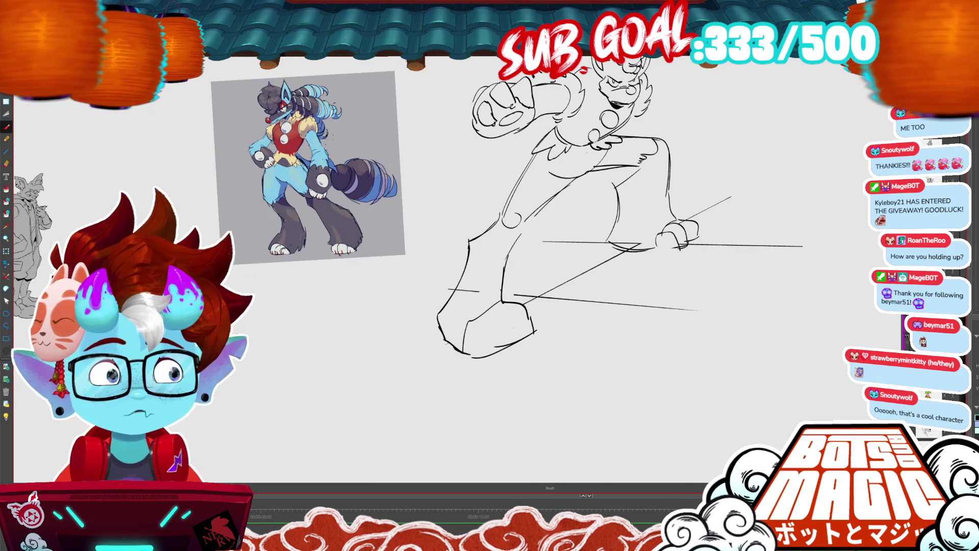
pyautogui.scroll(3, 513, 326)
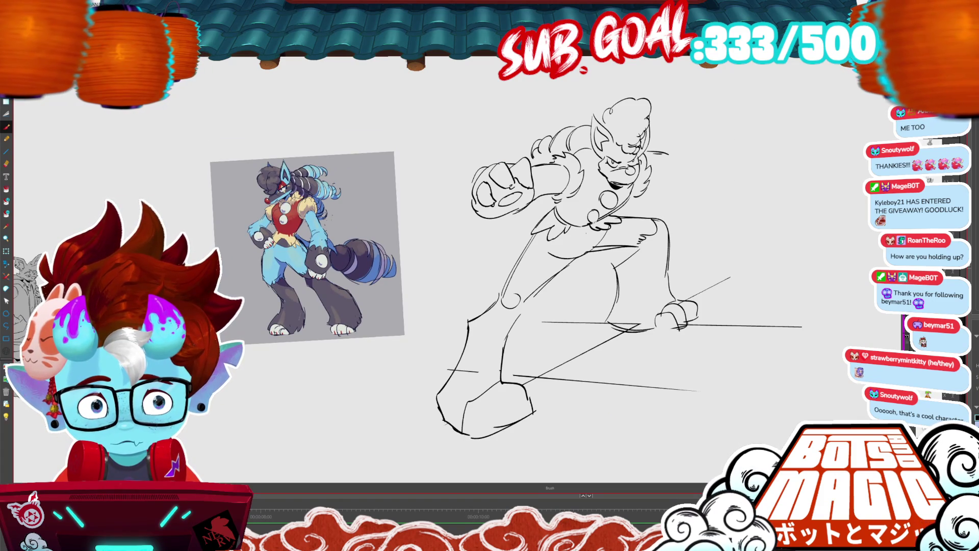
pyautogui.press('/')
pyautogui.moveTo(648, 142)
pyautogui.mouseDown()
pyautogui.moveTo(703, 152)
pyautogui.moveTo(714, 139)
pyautogui.moveTo(698, 154)
pyautogui.moveTo(718, 156)
pyautogui.moveTo(666, 137)
pyautogui.mouseUp()
# Extend the raised arm line leftward and add curls along the hair's top and left edge.
pyautogui.moveTo(684, 154); pyautogui.dragTo(653, 164)
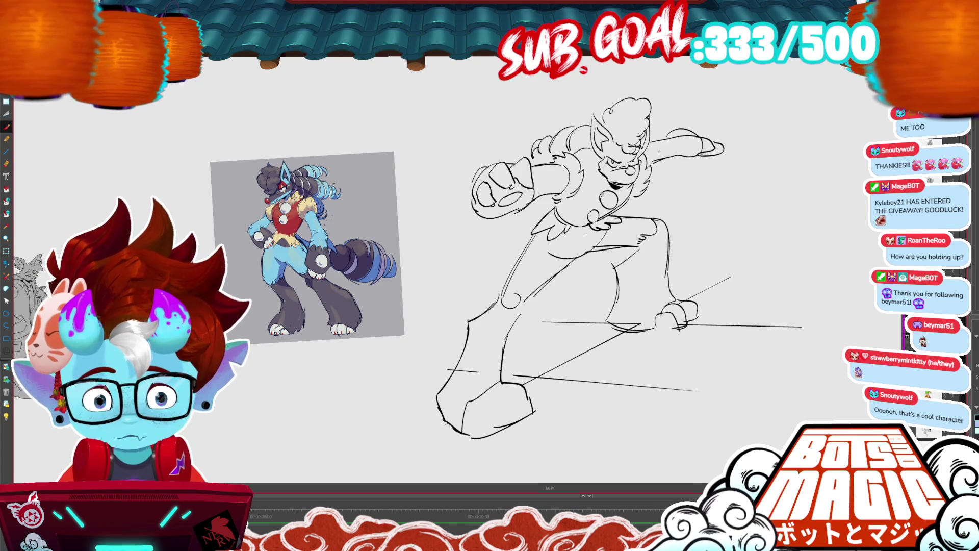
pyautogui.moveTo(609, 102); pyautogui.dragTo(532, 133)
pyautogui.moveTo(540, 121); pyautogui.dragTo(530, 137)
pyautogui.moveTo(617, 103)
pyautogui.mouseDown()
pyautogui.moveTo(575, 87)
pyautogui.moveTo(551, 104)
pyautogui.mouseUp()
pyautogui.moveTo(554, 98); pyautogui.dragTo(536, 126)
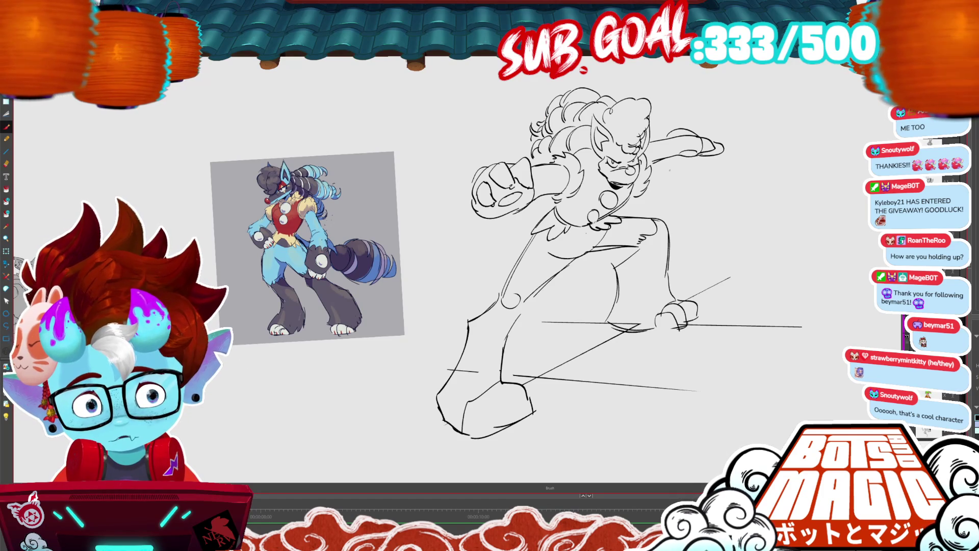
# Undo the stray arm strokes and redraw the lower arm line darker.
pyautogui.moveTo(673, 160)
pyautogui.mouseDown()
pyautogui.moveTo(688, 157)
pyautogui.moveTo(701, 133)
pyautogui.mouseUp()
pyautogui.hotkey('ctrl', 'z')
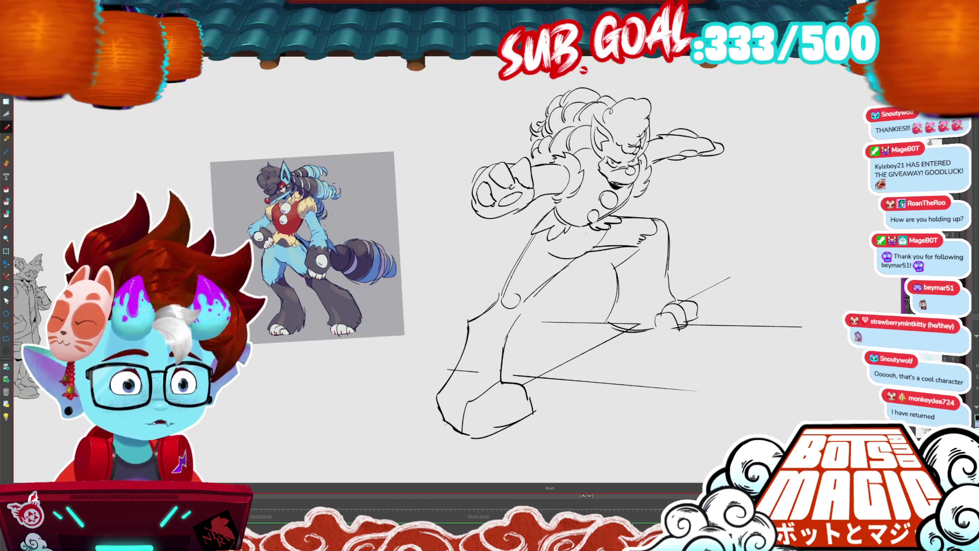
pyautogui.moveTo(561, 255); pyautogui.dragTo(528, 257)
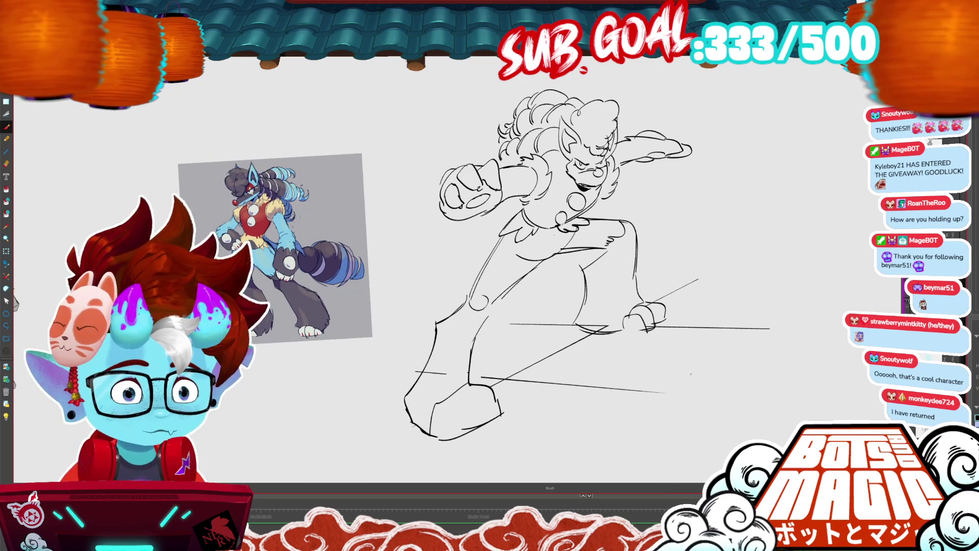
pyautogui.hotkey('ctrl', 'z')
pyautogui.moveTo(671, 156); pyautogui.dragTo(612, 165)
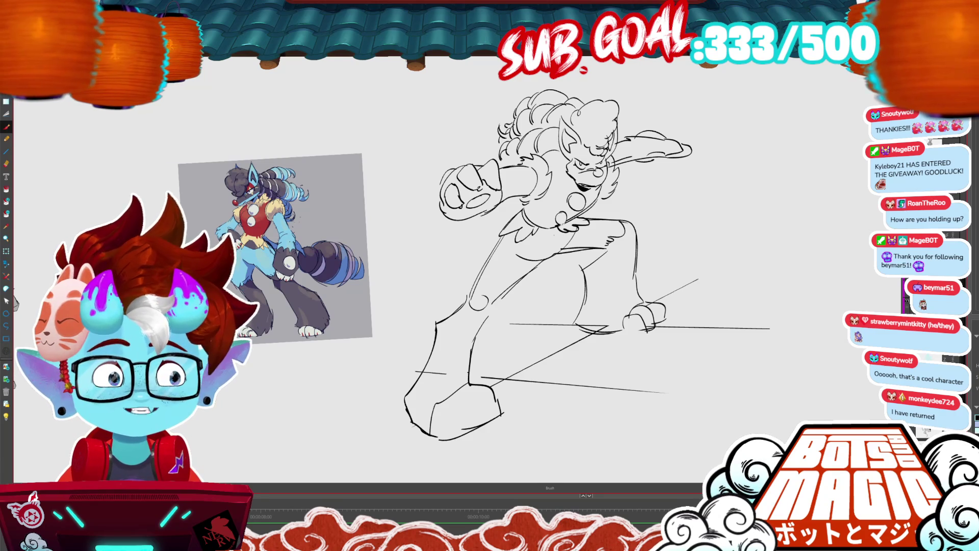
# Erase the stray horizontal stroke, redraw the hoof's curved bottom and cut away the leftover fragment.
pyautogui.moveTo(490, 275); pyautogui.dragTo(617, 82)
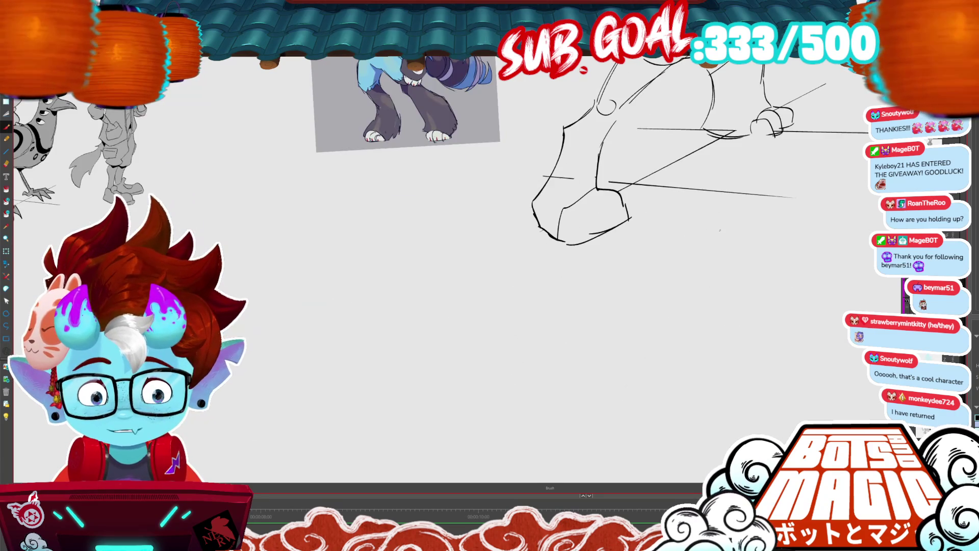
pyautogui.moveTo(543, 176)
pyautogui.mouseDown()
pyautogui.moveTo(572, 178)
pyautogui.moveTo(612, 227)
pyautogui.moveTo(592, 241)
pyautogui.mouseUp()
pyautogui.press('ctrl')
pyautogui.scroll(1, 620, 416)
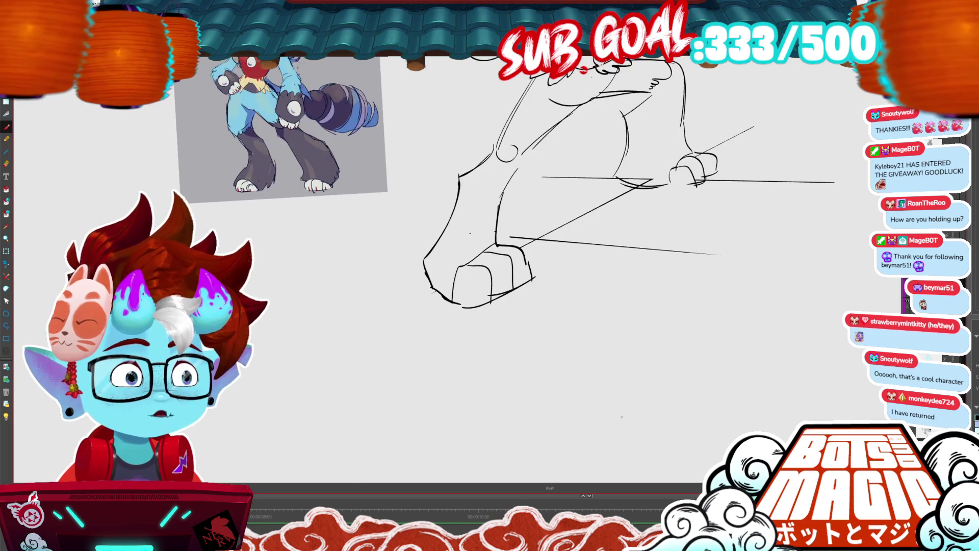
pyautogui.moveTo(621, 416); pyautogui.dragTo(679, 335)
pyautogui.hotkey('ctrl', 'z')
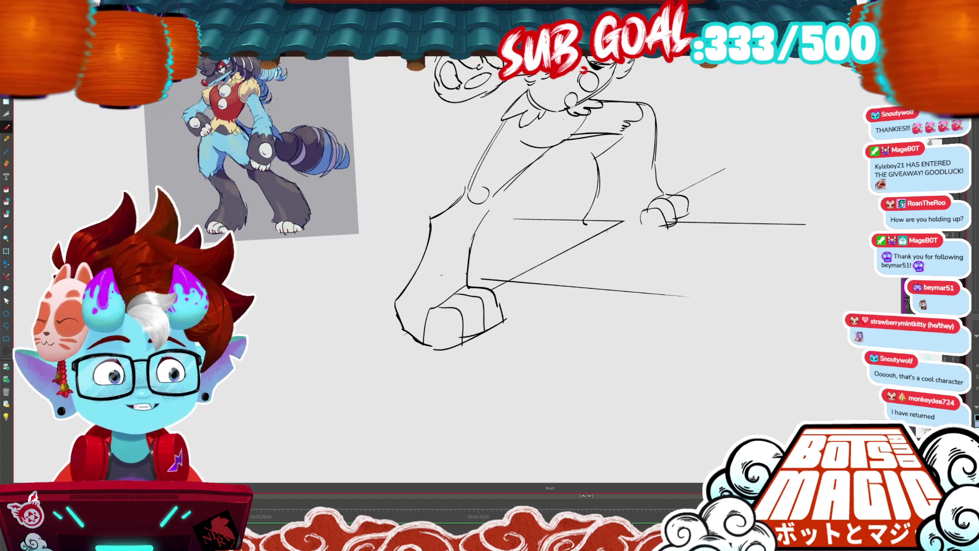
pyautogui.moveTo(582, 220)
pyautogui.mouseDown()
pyautogui.moveTo(645, 227)
pyautogui.moveTo(624, 224)
pyautogui.mouseUp()
pyautogui.hotkey('alt', 't')
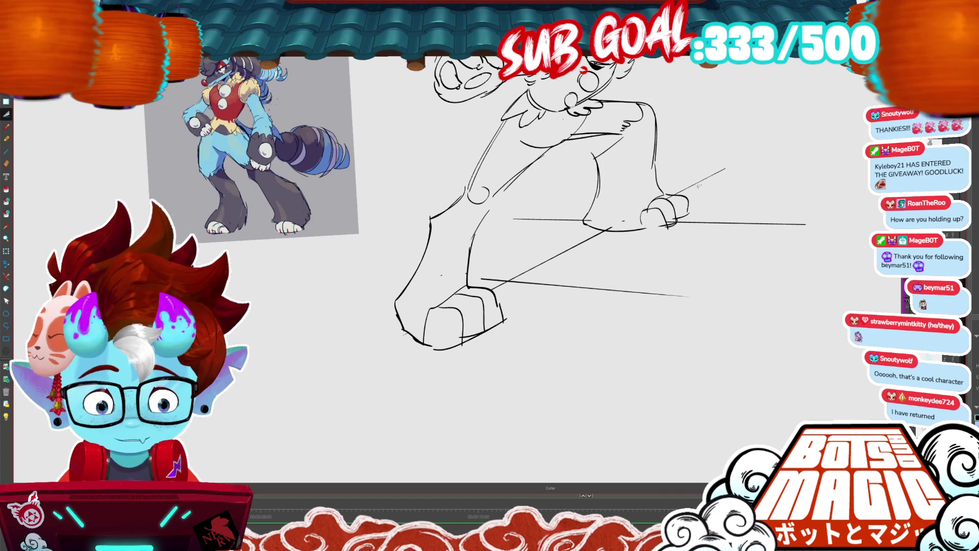
pyautogui.click(608, 228)
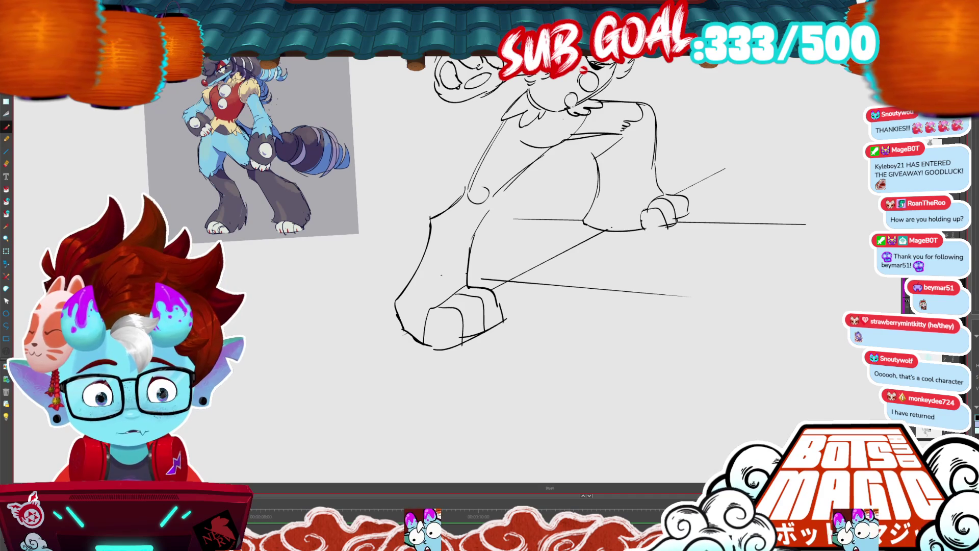
# Select and delete the knee circle, then brush fur tufts along the thigh, hip and back.
pyautogui.moveTo(654, 196); pyautogui.dragTo(632, 241)
pyautogui.moveTo(456, 244)
pyautogui.mouseDown()
pyautogui.moveTo(614, 187)
pyautogui.moveTo(612, 172)
pyautogui.moveTo(642, 172)
pyautogui.mouseUp()
pyautogui.press('Delete')
pyautogui.hotkey('alt', 'b')
pyautogui.moveTo(621, 205)
pyautogui.mouseDown()
pyautogui.moveTo(640, 181)
pyautogui.moveTo(637, 191)
pyautogui.mouseUp()
pyautogui.moveTo(757, 130); pyautogui.dragTo(780, 119)
# Redraw the thigh's left edge with fur tufts and sketch the bushy tail's outline behind the arm.
pyautogui.scroll(-1, 326, 405)
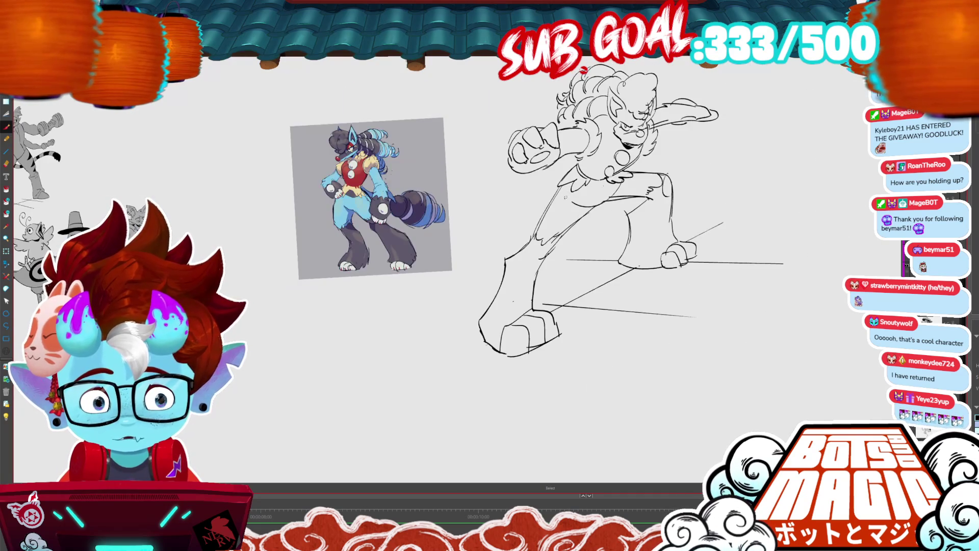
pyautogui.moveTo(561, 183); pyautogui.dragTo(531, 241)
pyautogui.moveTo(556, 197); pyautogui.dragTo(530, 240)
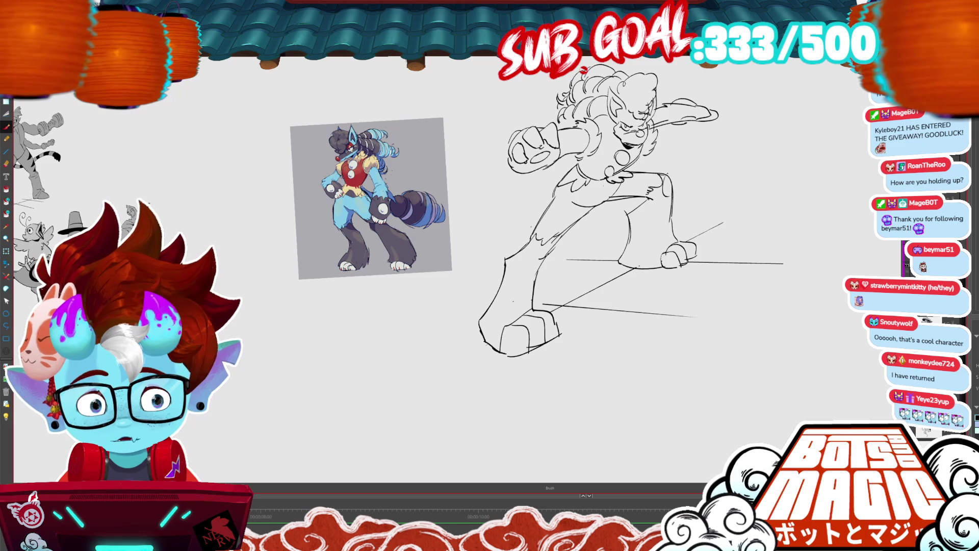
pyautogui.moveTo(649, 170)
pyautogui.mouseDown()
pyautogui.moveTo(746, 136)
pyautogui.moveTo(710, 209)
pyautogui.mouseUp()
pyautogui.moveTo(728, 134); pyautogui.dragTo(714, 212)
pyautogui.moveTo(693, 140)
pyautogui.mouseDown()
pyautogui.moveTo(716, 194)
pyautogui.moveTo(709, 210)
pyautogui.mouseUp()
pyautogui.moveTo(761, 143)
pyautogui.mouseDown()
pyautogui.moveTo(737, 200)
pyautogui.moveTo(758, 148)
pyautogui.moveTo(766, 174)
pyautogui.moveTo(747, 195)
pyautogui.mouseUp()
pyautogui.moveTo(785, 149); pyautogui.dragTo(755, 194)
pyautogui.moveTo(683, 204); pyautogui.dragTo(719, 212)
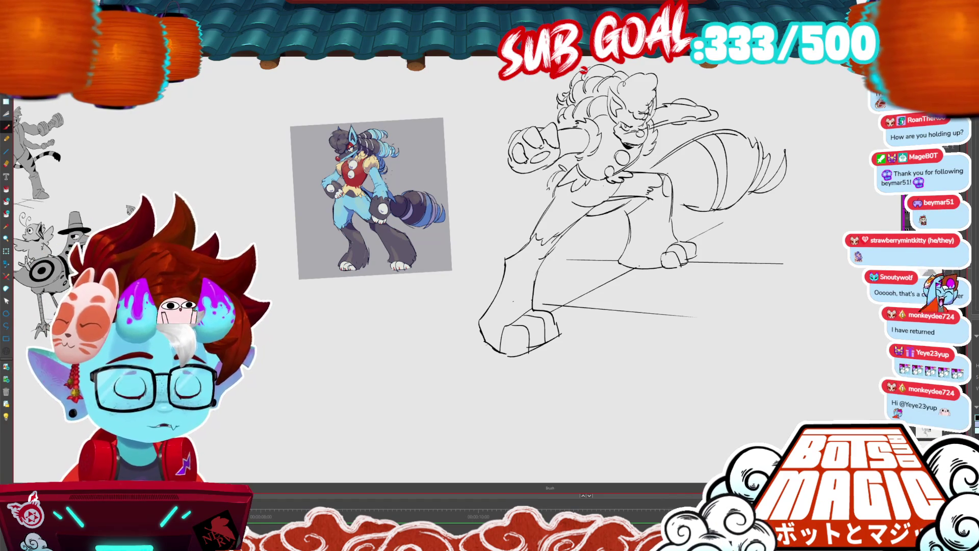
# Select and release the waist stroke, then add a short stroke at the belt.
pyautogui.scroll(-1, 561, 230)
pyautogui.moveTo(578, 218)
pyautogui.mouseDown()
pyautogui.moveTo(626, 202)
pyautogui.moveTo(709, 204)
pyautogui.moveTo(658, 208)
pyautogui.mouseUp()
pyautogui.press('b')
pyautogui.hotkey('ctrl', 'z')
pyautogui.moveTo(651, 167); pyautogui.dragTo(632, 177)
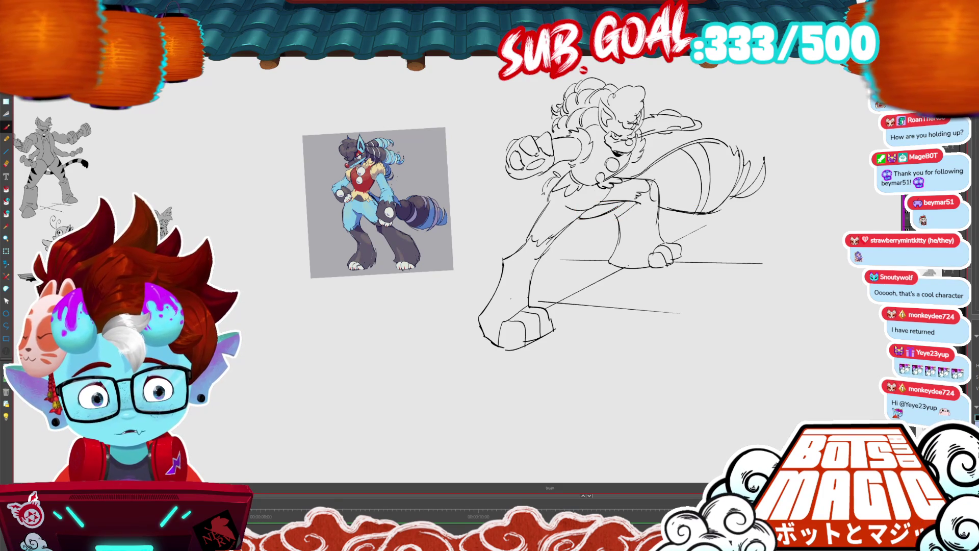
# Draw stripes across the tail and stretch the perspective guide lines further left.
pyautogui.hotkey('ctrl', '-')
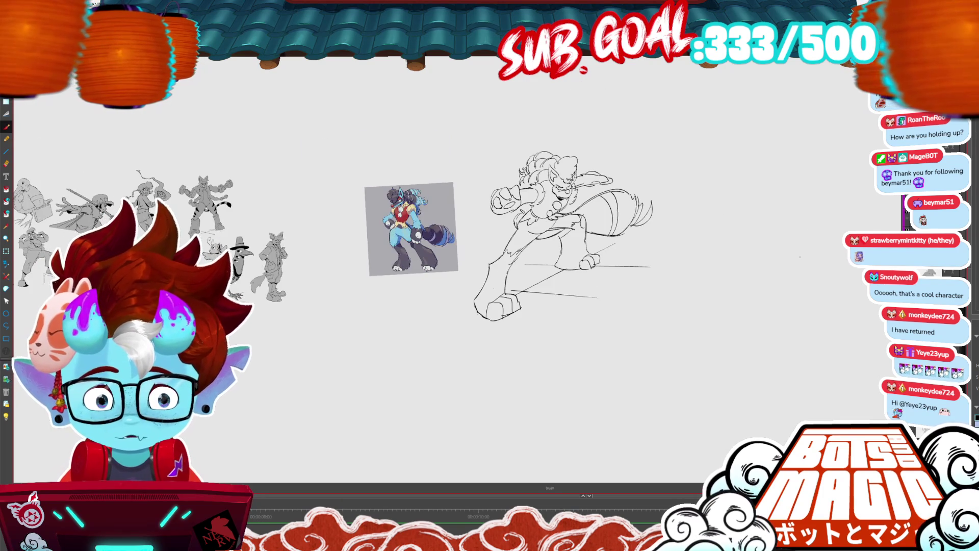
pyautogui.moveTo(598, 203); pyautogui.dragTo(579, 230)
pyautogui.moveTo(608, 201); pyautogui.dragTo(600, 234)
pyautogui.moveTo(609, 199)
pyautogui.mouseDown()
pyautogui.moveTo(599, 232)
pyautogui.moveTo(622, 232)
pyautogui.mouseUp()
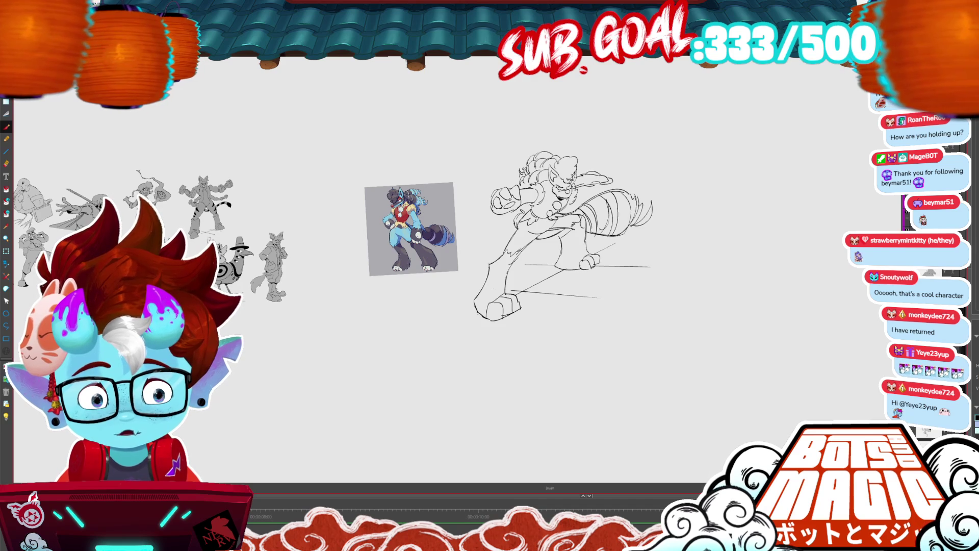
pyautogui.hotkey('ctrl', '+')
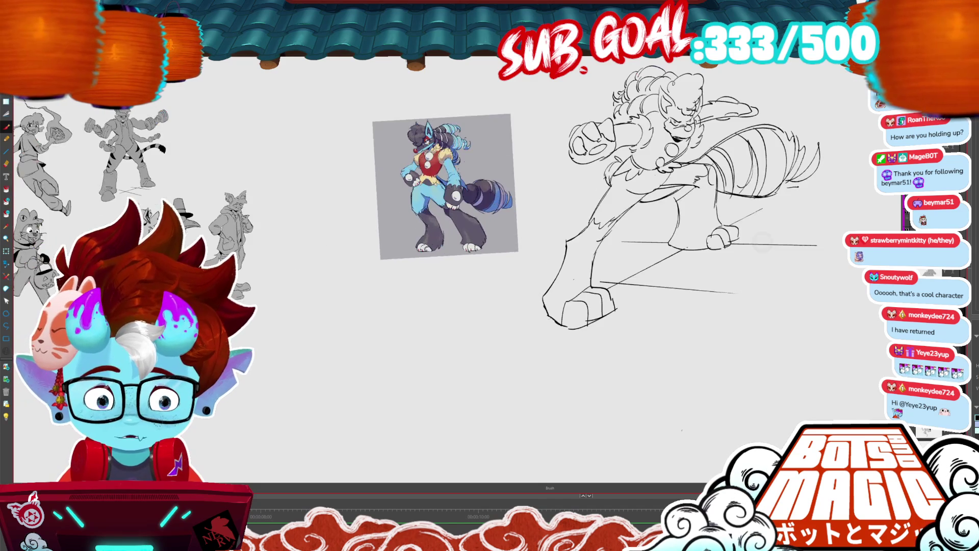
pyautogui.moveTo(518, 271)
pyautogui.mouseDown()
pyautogui.moveTo(645, 243)
pyautogui.moveTo(524, 255)
pyautogui.mouseUp()
pyautogui.moveTo(488, 289)
pyautogui.mouseDown()
pyautogui.moveTo(475, 288)
pyautogui.moveTo(486, 294)
pyautogui.mouseUp()
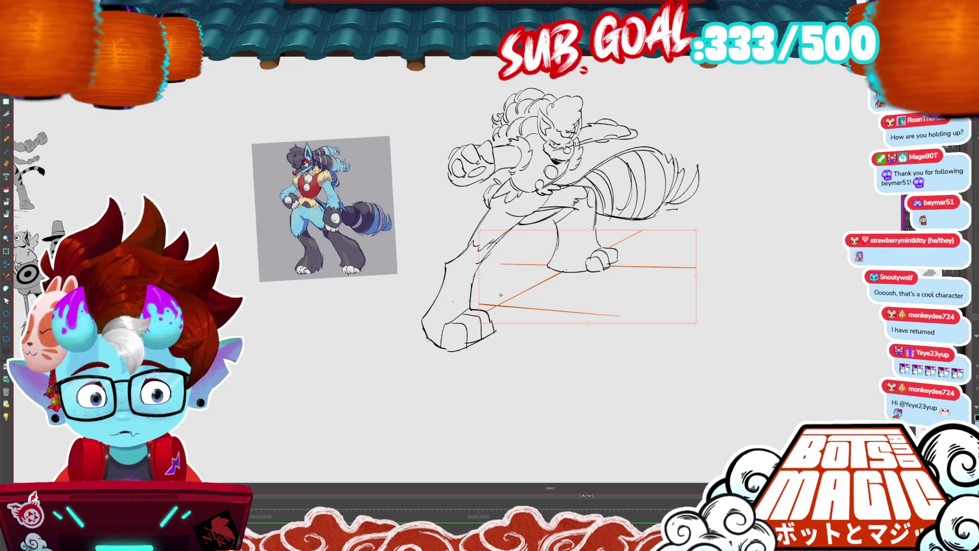
# Cut out the perspective lines, apply a flat grey fill to the sketch, then paste the lines back and deselect.
pyautogui.press('Delete')
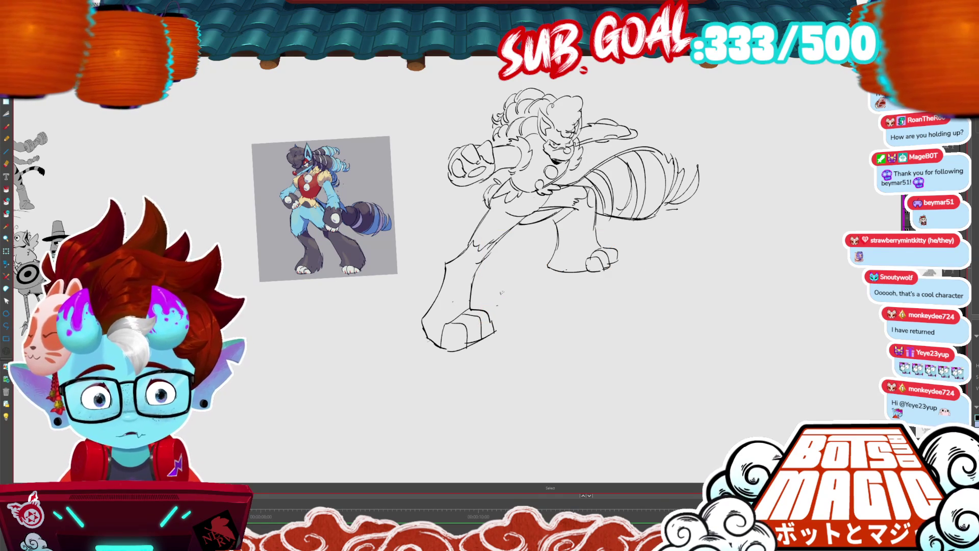
pyautogui.hotkey('ctrl', 'shift', 'e')
pyautogui.click(621, 351)
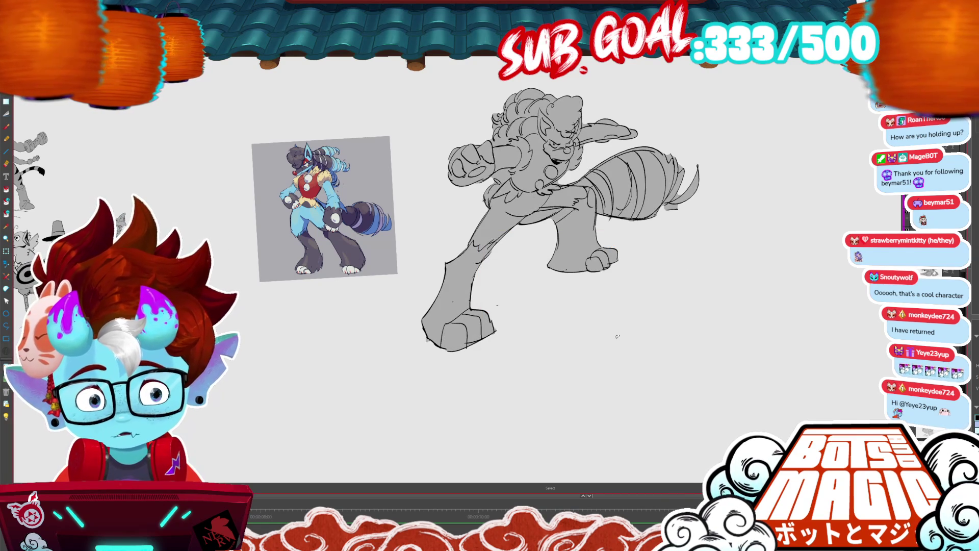
pyautogui.hotkey('ctrl', 'v')
pyautogui.hotkey('ctrl', 'd')
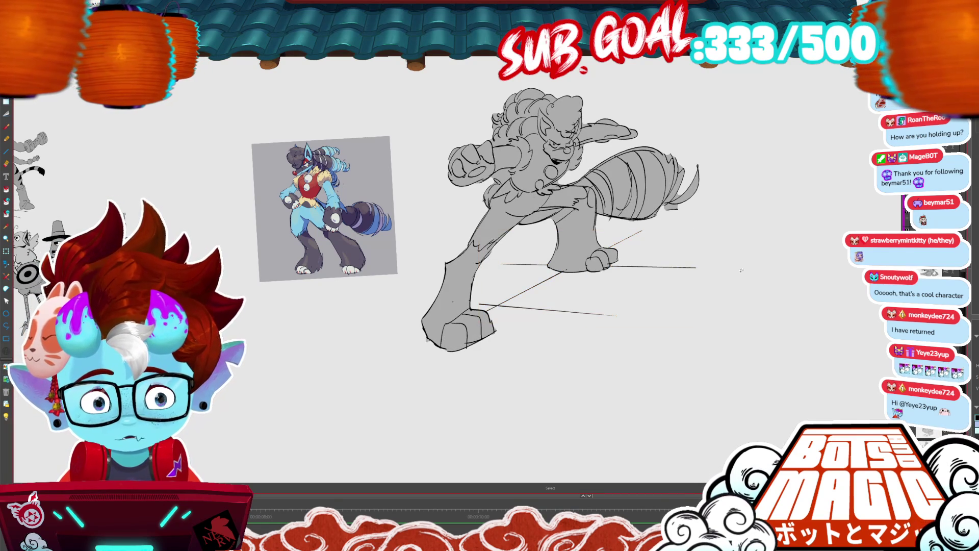
pyautogui.press('alt')
pyautogui.press('b')
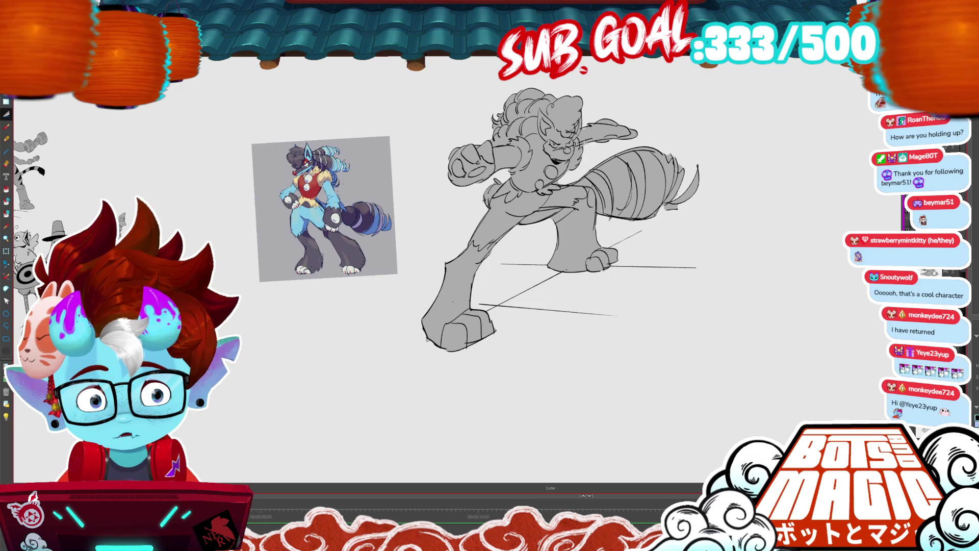
pyautogui.press('b')
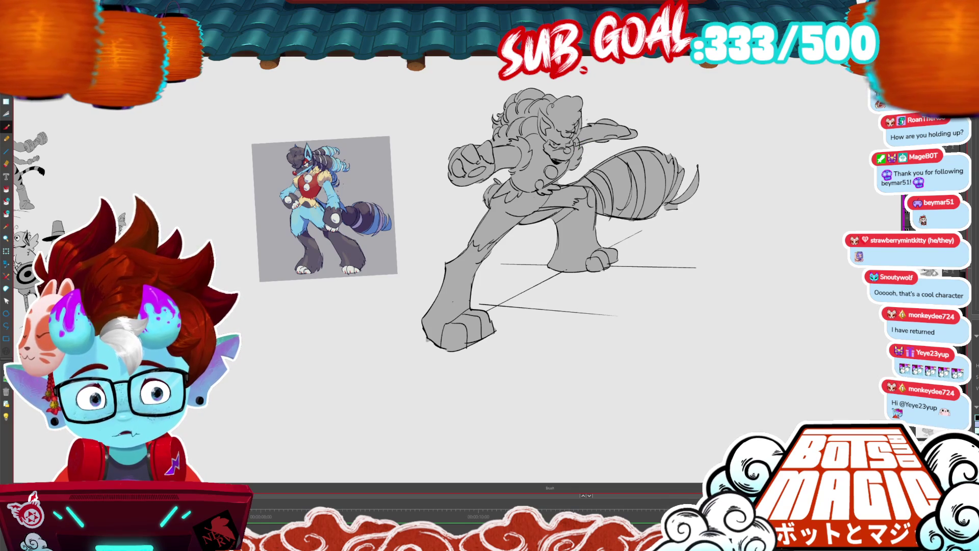
pyautogui.press('ctrl')
pyautogui.scroll(3, 674, 204)
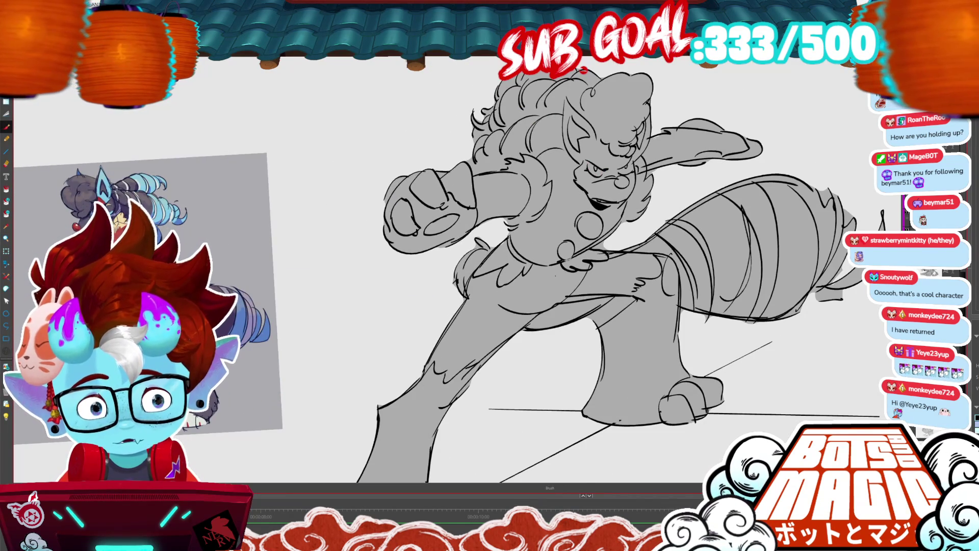
# Use the Fill tool (Alt+I) to fill the nose dark, then return to the Brush.
pyautogui.hotkey('alt', 't')
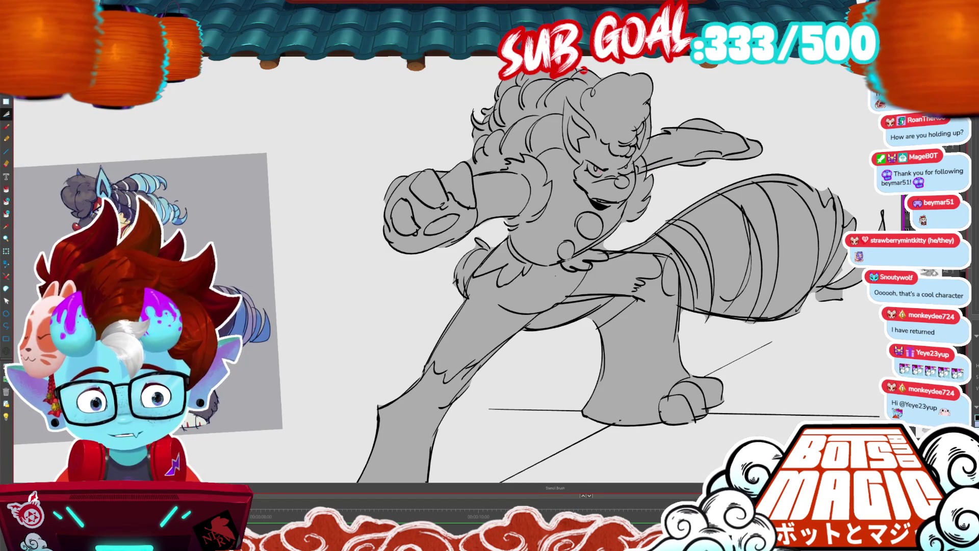
pyautogui.hotkey('alt', 'b')
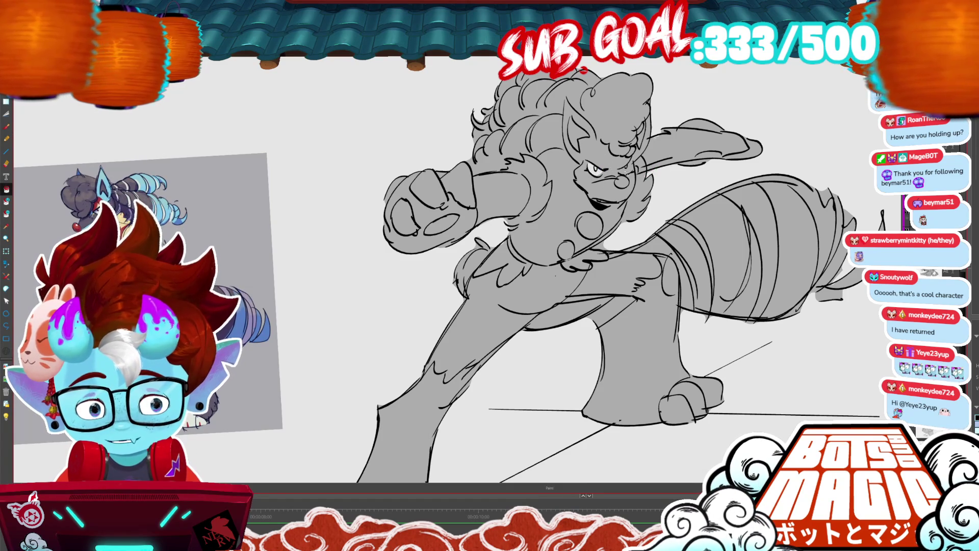
pyautogui.hotkey('alt', 'i')
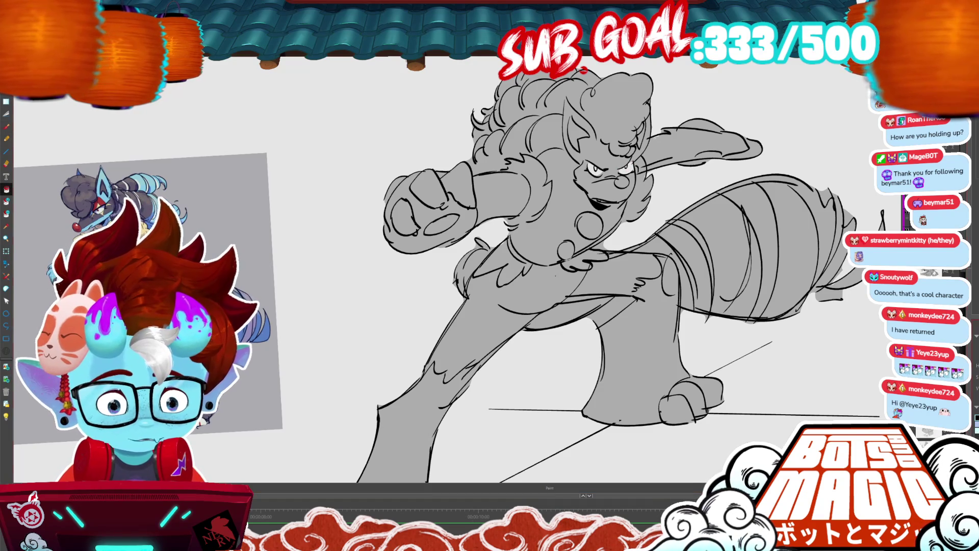
pyautogui.click(621, 183)
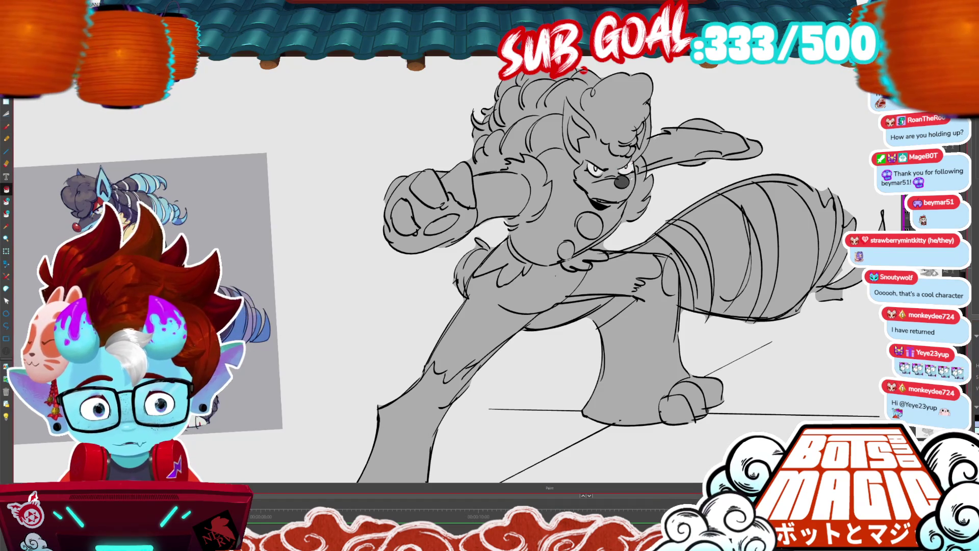
pyautogui.hotkey('alt', 'b')
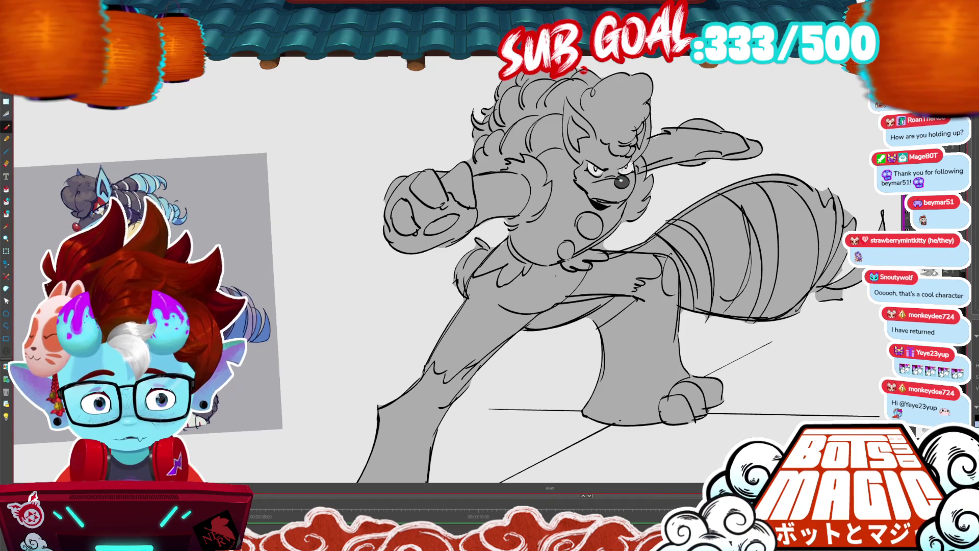
# Toggle the grey fill off and on to check the line art, trying and undoing a tail-tip stroke.
pyautogui.scroll(-5, 542, 191)
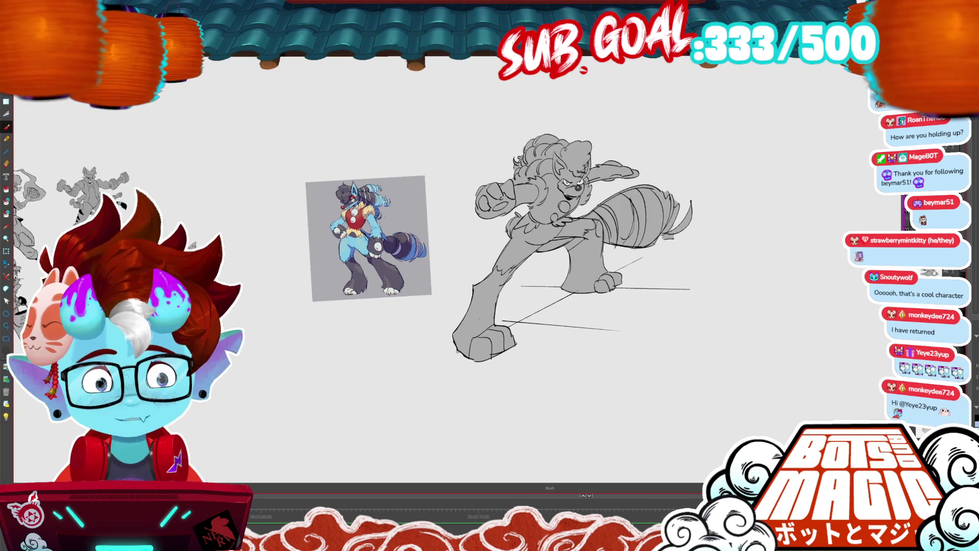
pyautogui.scroll(2, 493, 260)
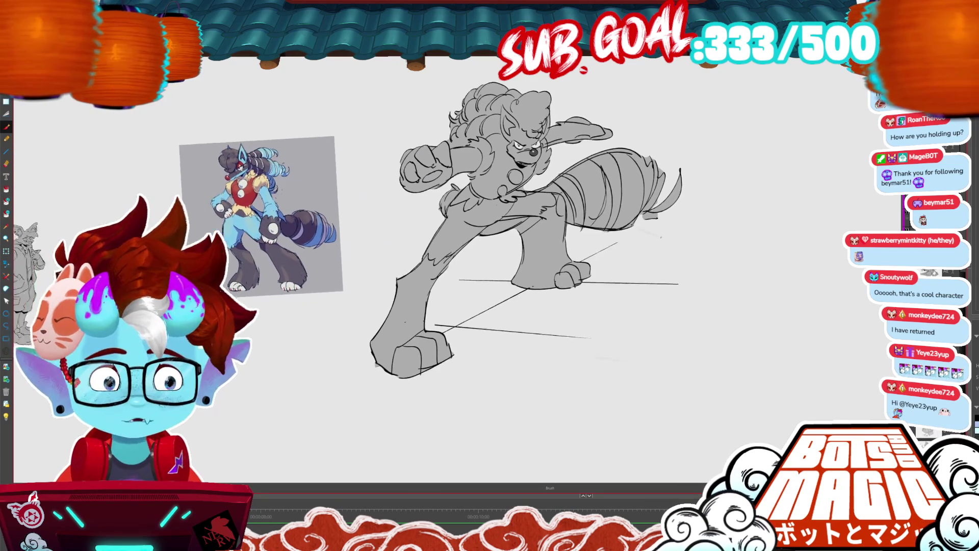
pyautogui.scroll(4, 612, 422)
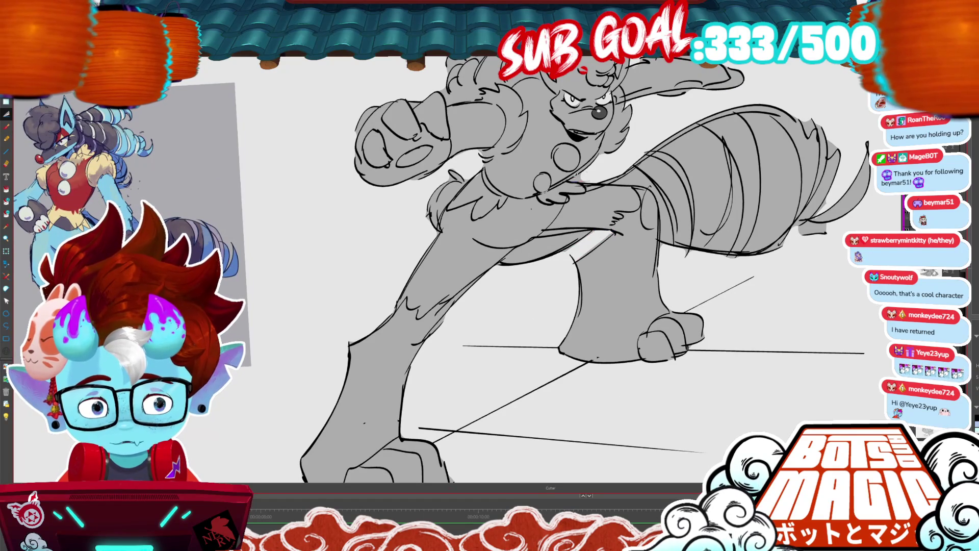
pyautogui.hotkey('ctrl', 'z')
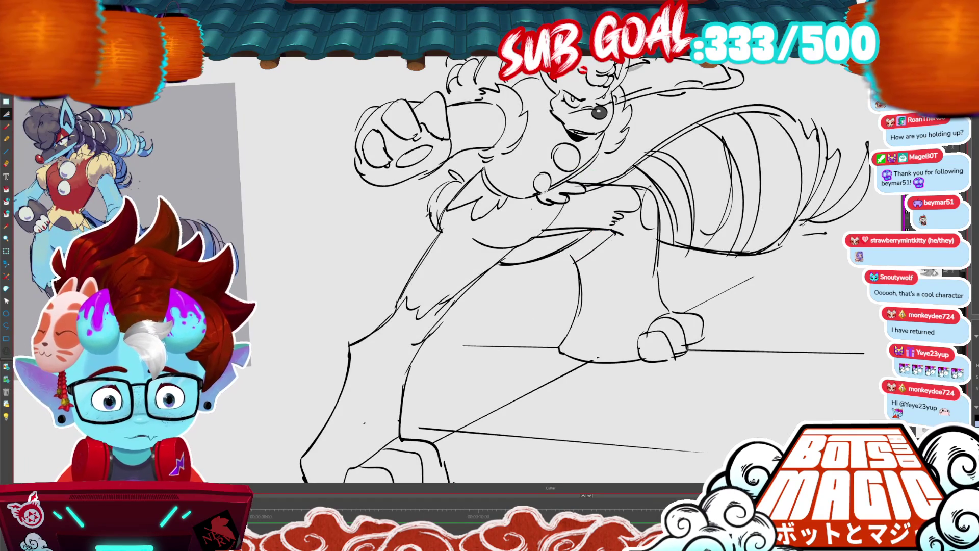
pyautogui.hotkey('ctrl', 'y')
pyautogui.moveTo(826, 224); pyautogui.dragTo(803, 235)
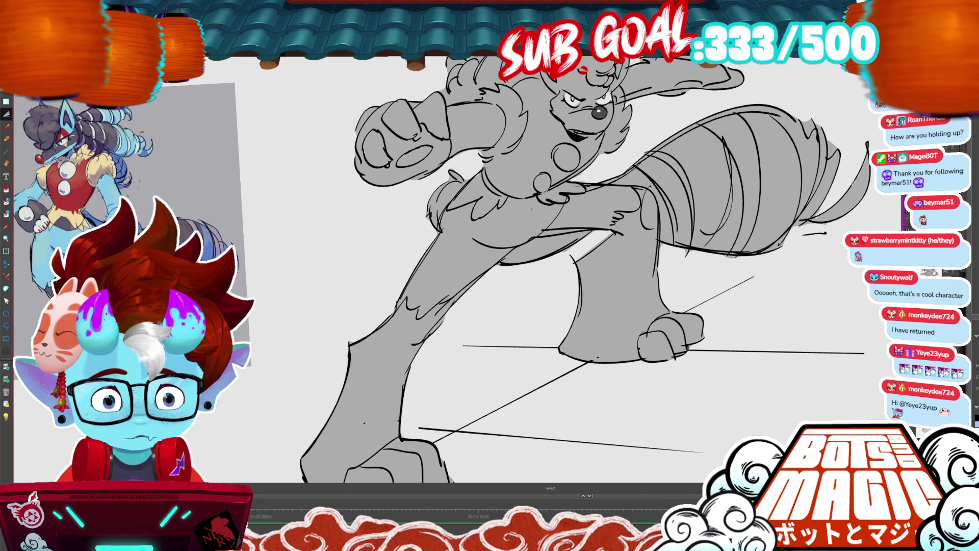
pyautogui.hotkey('ctrl', 'z')
pyautogui.scroll(-5, 827, 240)
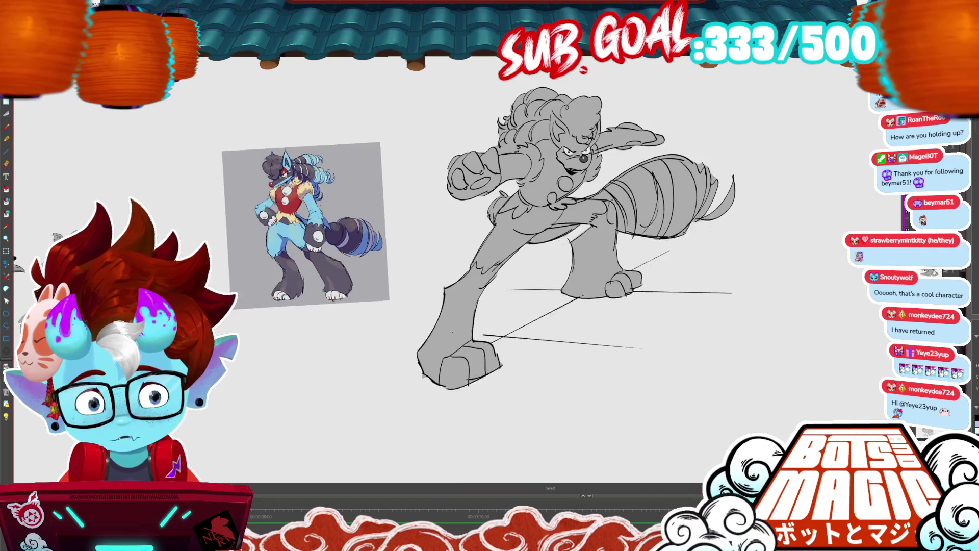
# Add a toe line and touch up the bottom outline and toe edge of the front foot.
pyautogui.scroll(5, 661, 152)
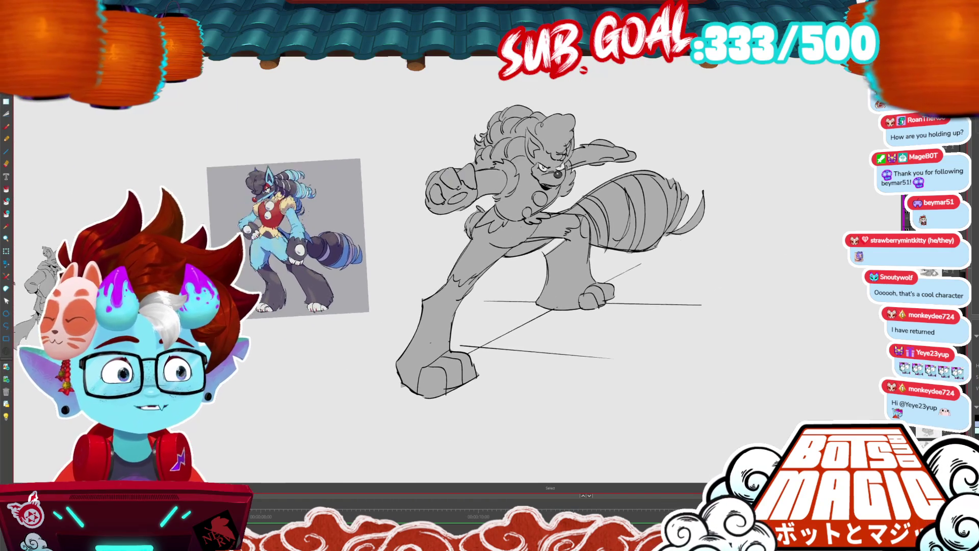
pyautogui.scroll(-1, 749, 290)
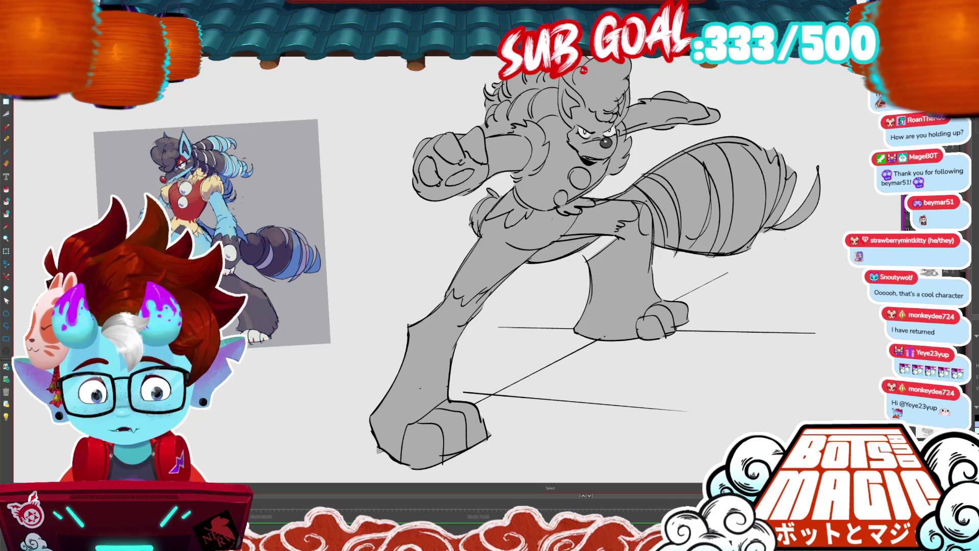
pyautogui.moveTo(561, 306); pyautogui.dragTo(637, 197)
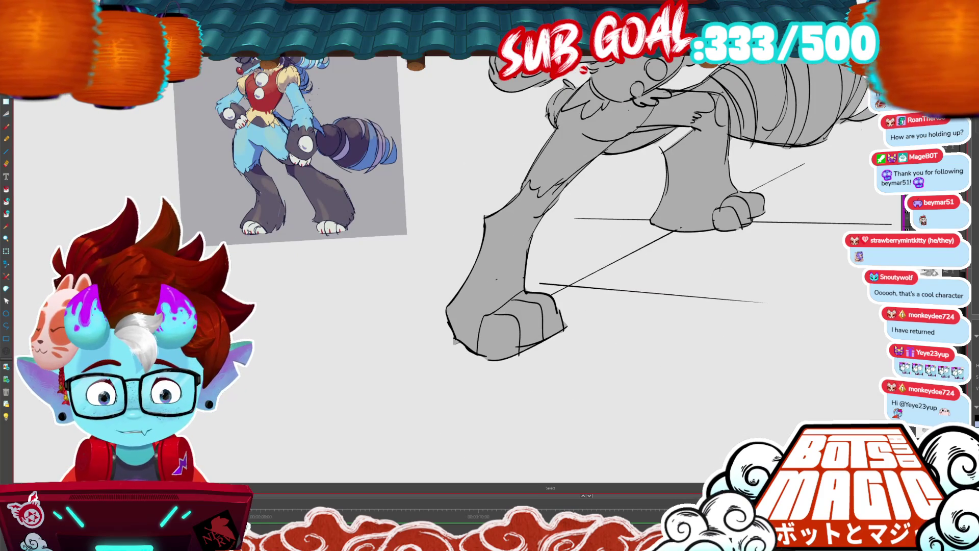
pyautogui.moveTo(539, 302); pyautogui.dragTo(544, 337)
pyautogui.press('b')
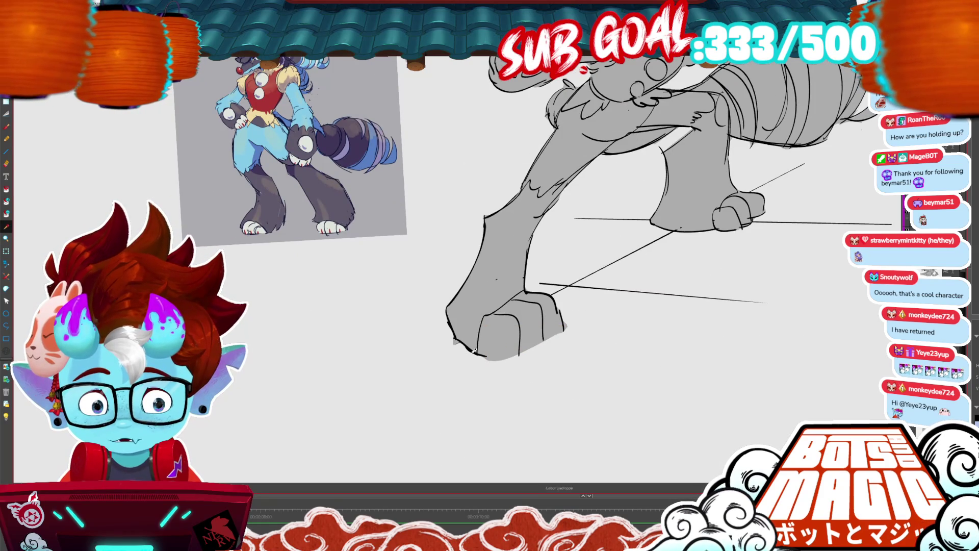
pyautogui.moveTo(520, 356); pyautogui.dragTo(546, 343)
pyautogui.moveTo(518, 352); pyautogui.dragTo(510, 362)
# Ink outlines along the back paw's toes and reframe the whole character.
pyautogui.moveTo(734, 231); pyautogui.dragTo(769, 204)
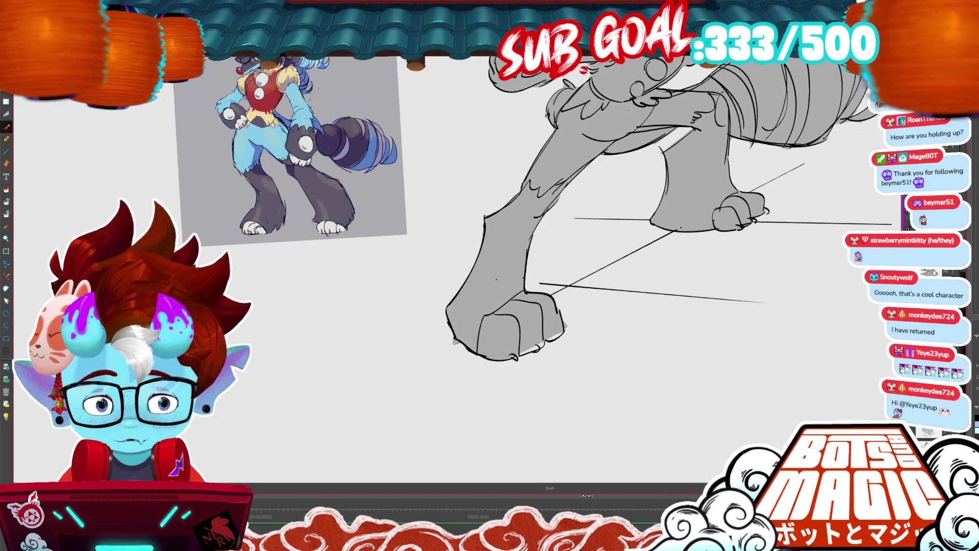
pyautogui.moveTo(612, 255); pyautogui.dragTo(558, 308)
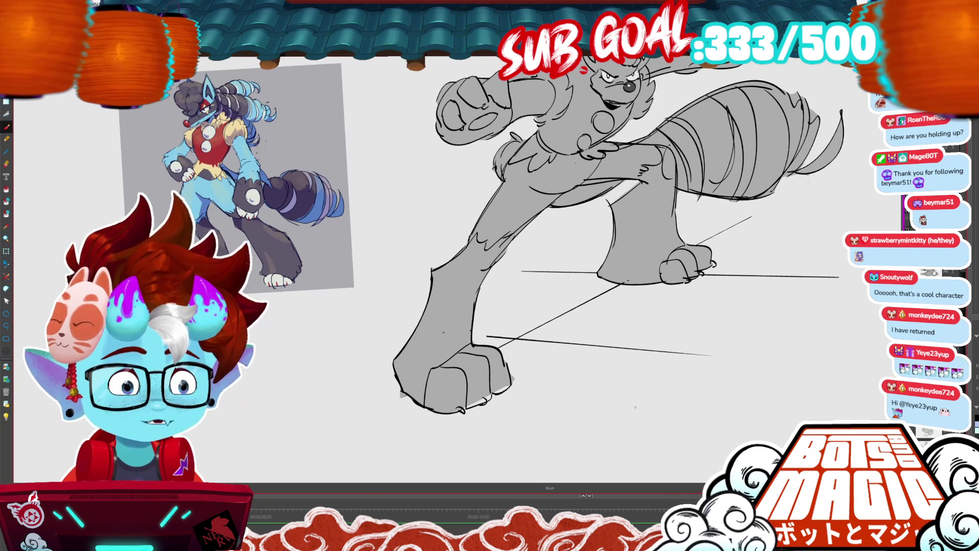
pyautogui.scroll(-2, 560, 254)
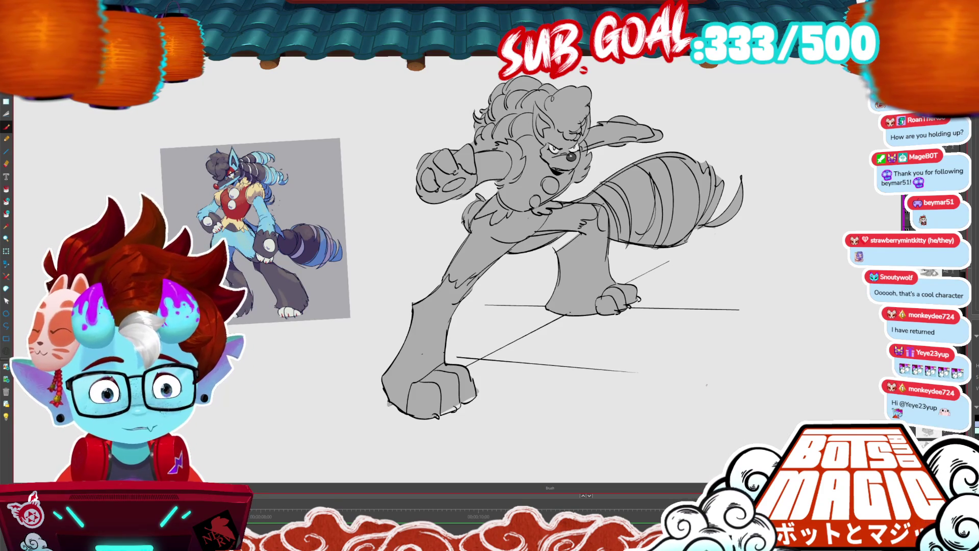
# Select the coloured elf reference with the Cutter tool and delete it from the canvas.
pyautogui.press('c')
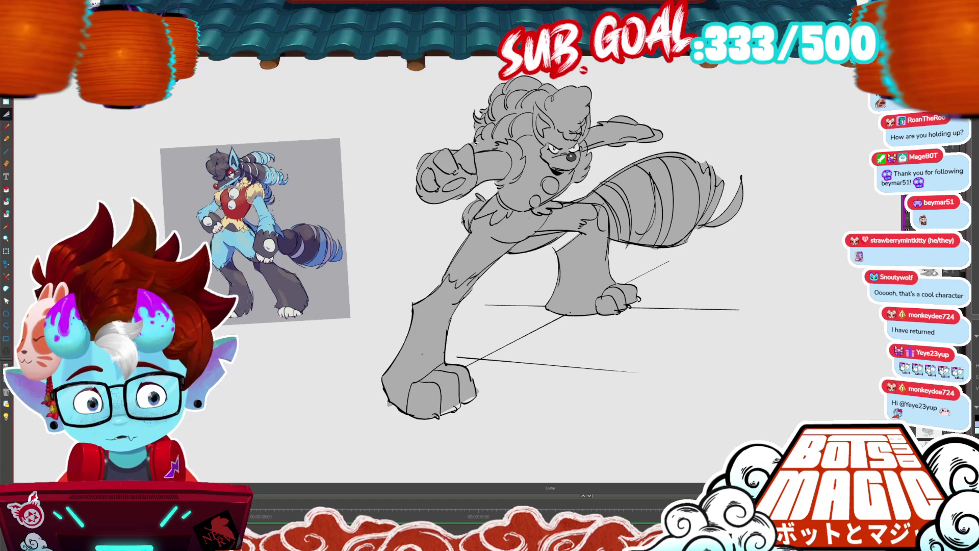
pyautogui.moveTo(482, 153); pyautogui.dragTo(468, 135)
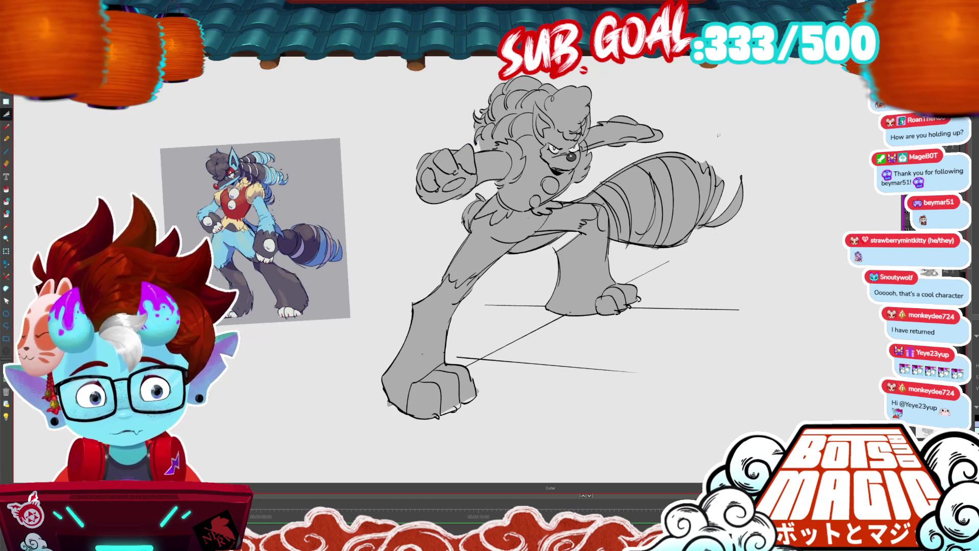
pyautogui.hotkey('ctrl', '-')
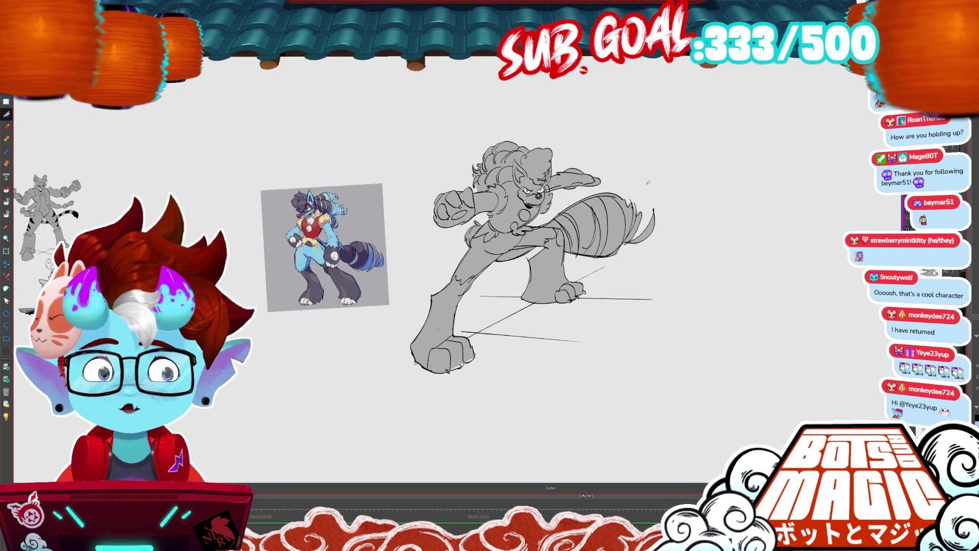
pyautogui.hotkey('ctrl', '+')
pyautogui.scroll(-1, 466, 247)
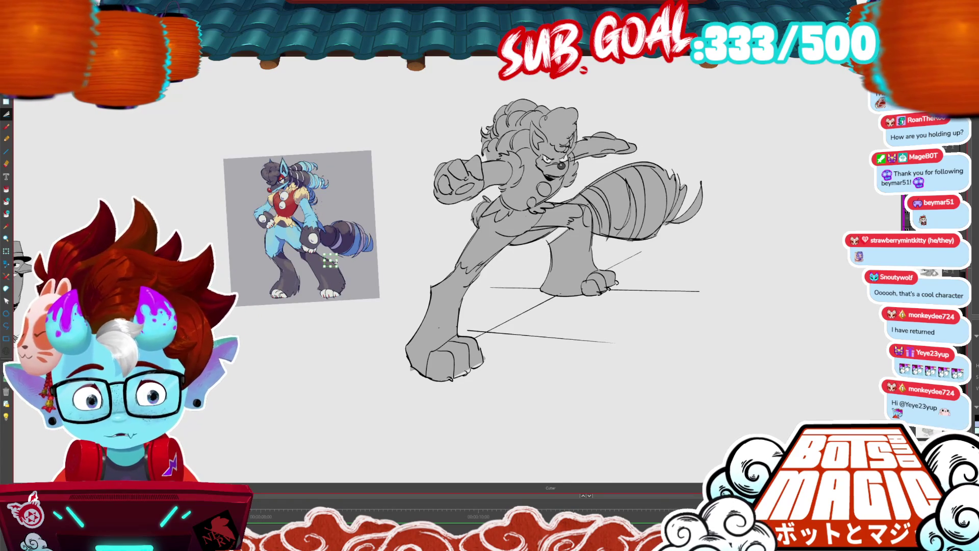
pyautogui.press('Delete')
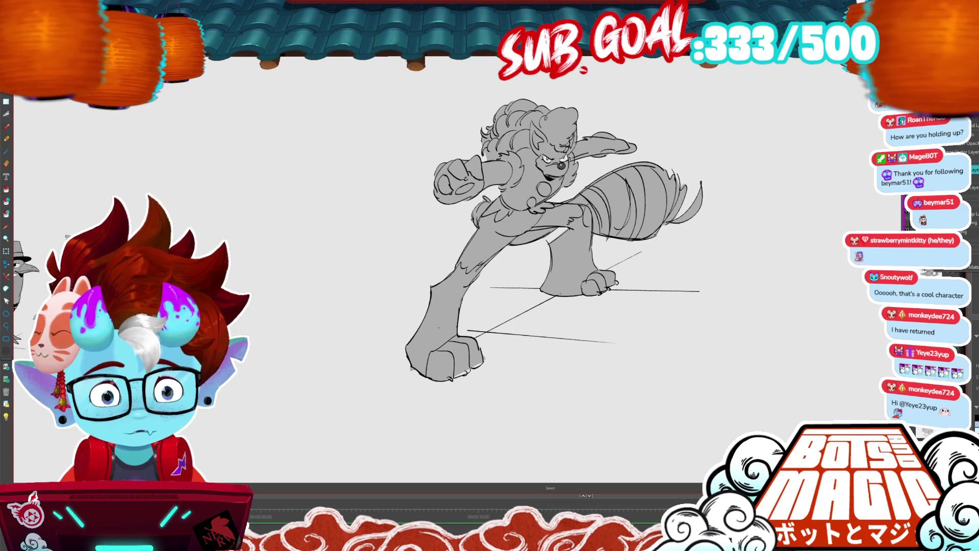
pyautogui.scroll(-2, 690, 218)
# Zoom out and pan across the pose sketches, deselect the figure, and inspect the tiger, lion, bird and fox.
pyautogui.hotkey('ctrl', '-')
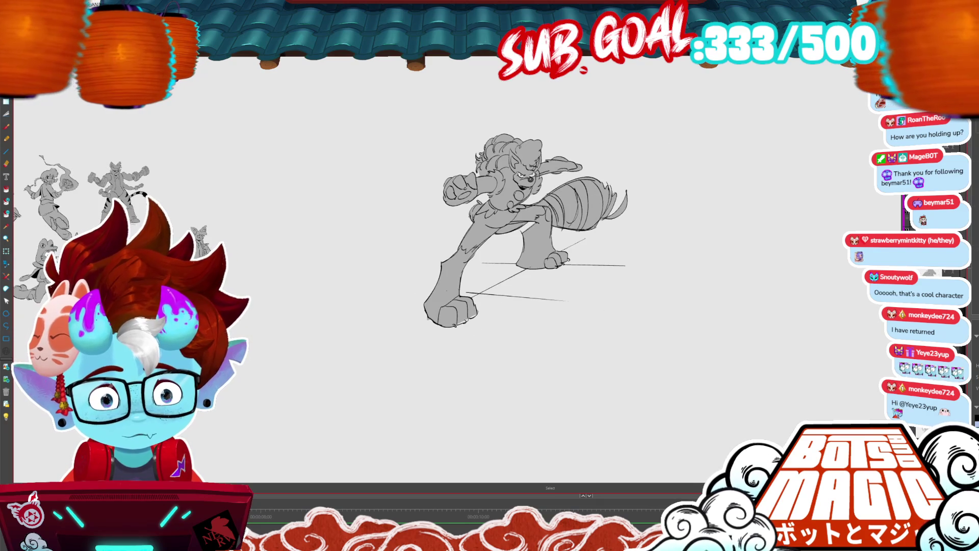
pyautogui.moveTo(671, 238); pyautogui.dragTo(873, 239)
pyautogui.press('space')
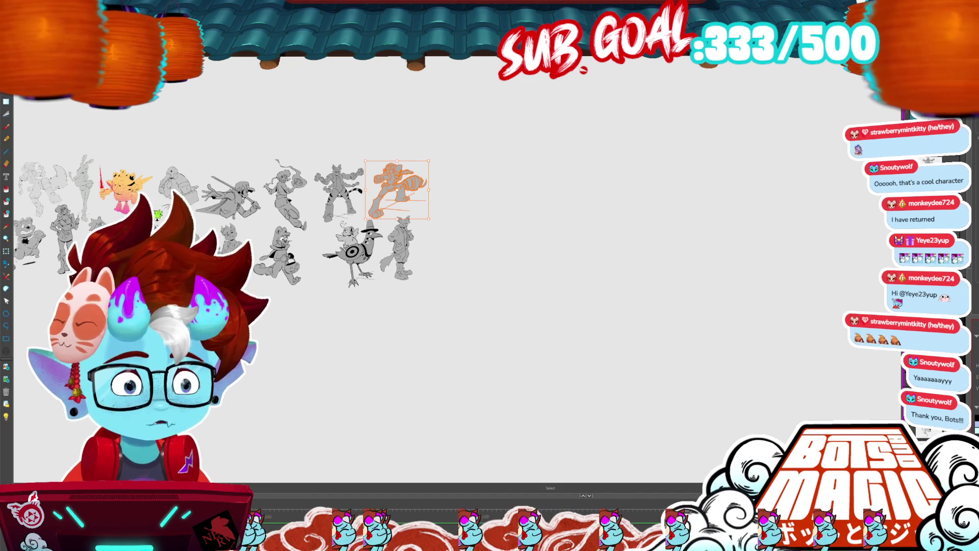
pyautogui.hotkey('ctrl', 'd')
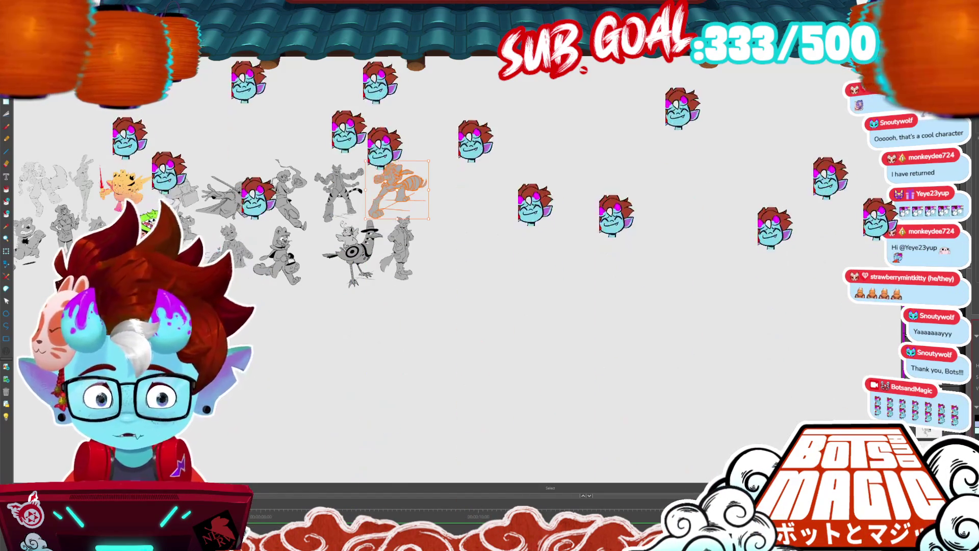
pyautogui.scroll(6, 333, 228)
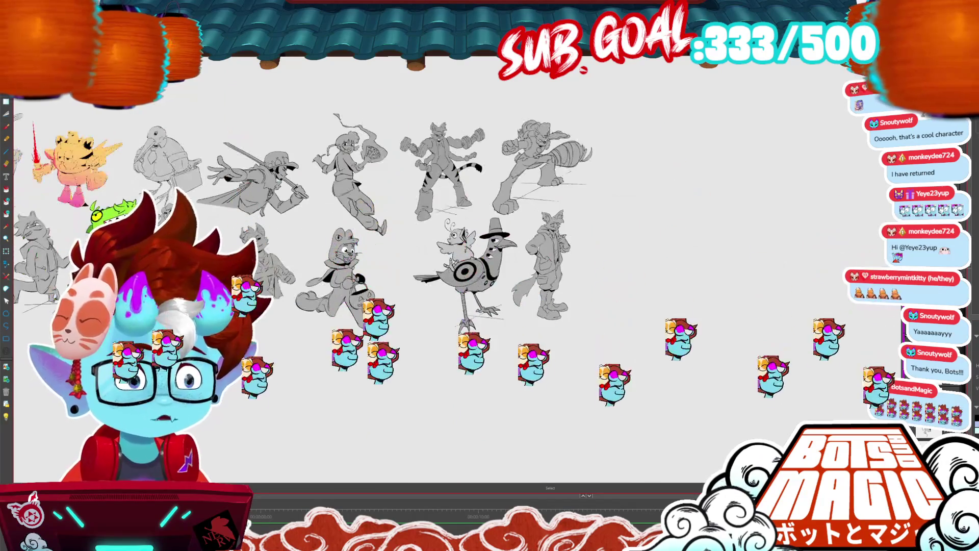
pyautogui.scroll(-1, 357, 255)
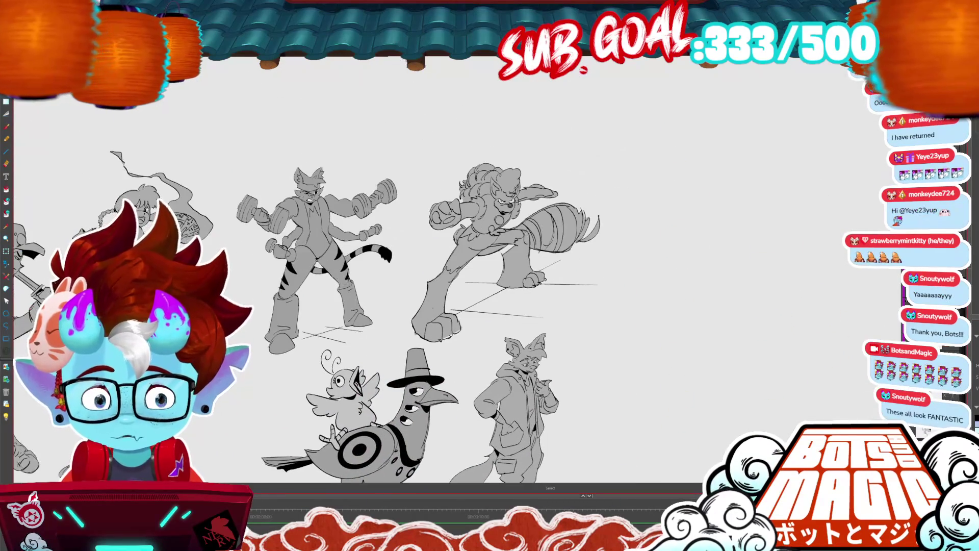
pyautogui.scroll(3, 448, 347)
pyautogui.scroll(-2, 449, 270)
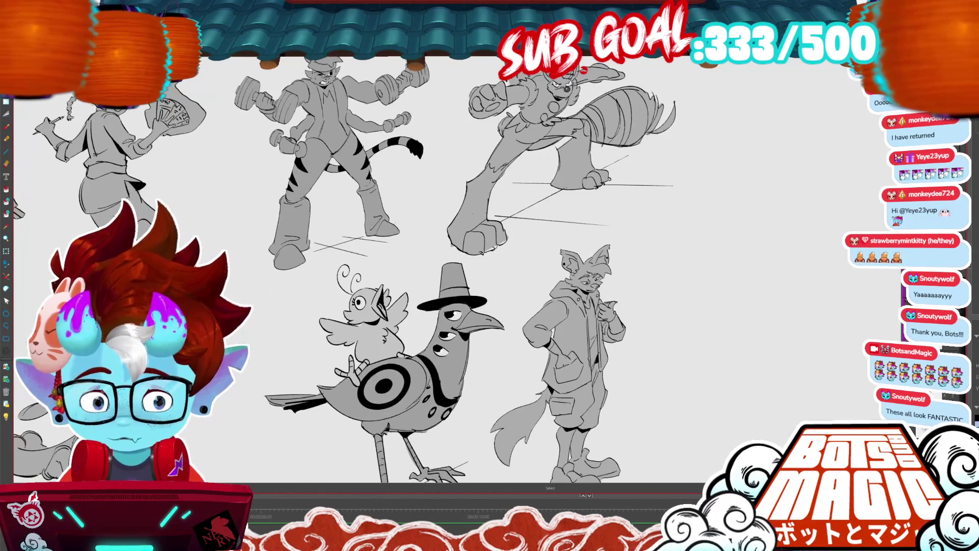
pyautogui.moveTo(439, 275); pyautogui.dragTo(479, 239)
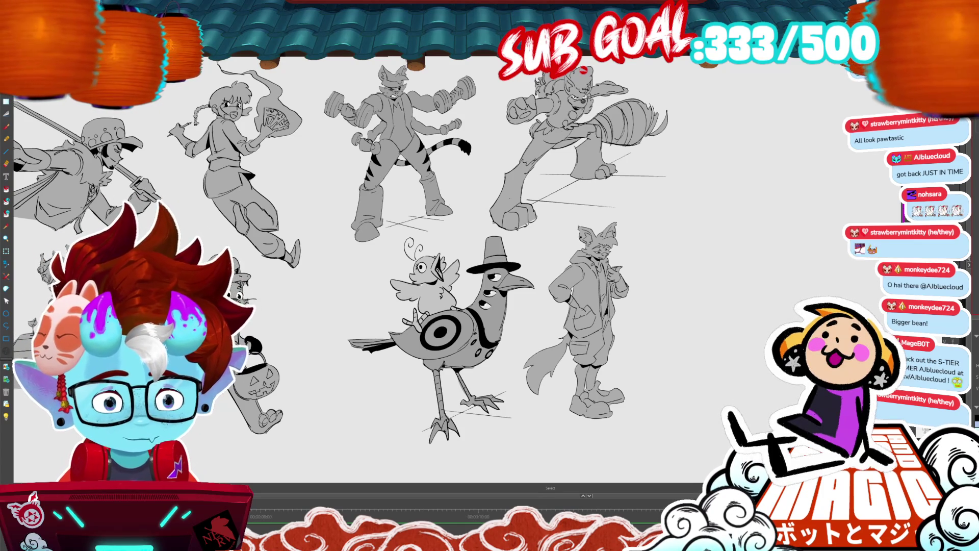
pyautogui.moveTo(356, 276)
pyautogui.mouseDown()
pyautogui.moveTo(321, 296)
pyautogui.moveTo(237, 303)
pyautogui.mouseUp()
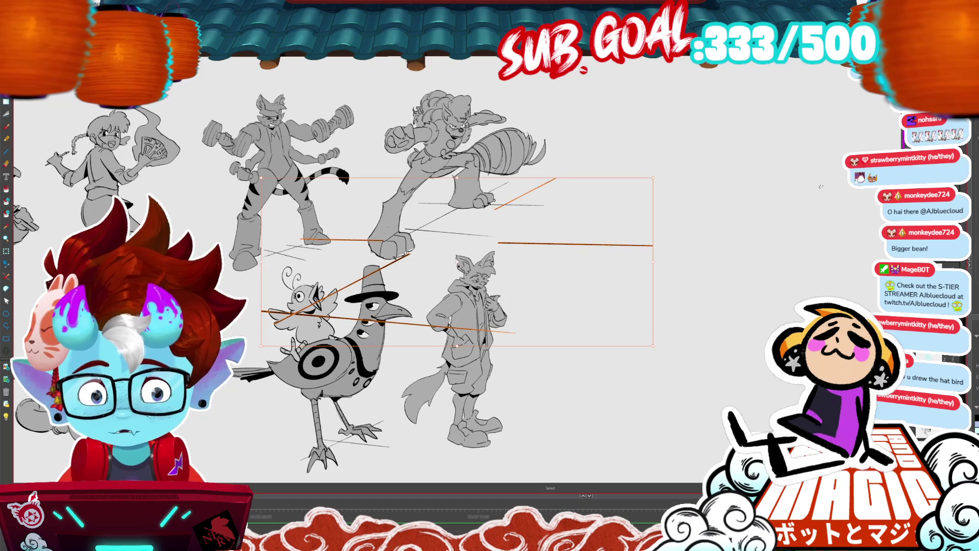
pyautogui.hotkey('ctrl', '-')
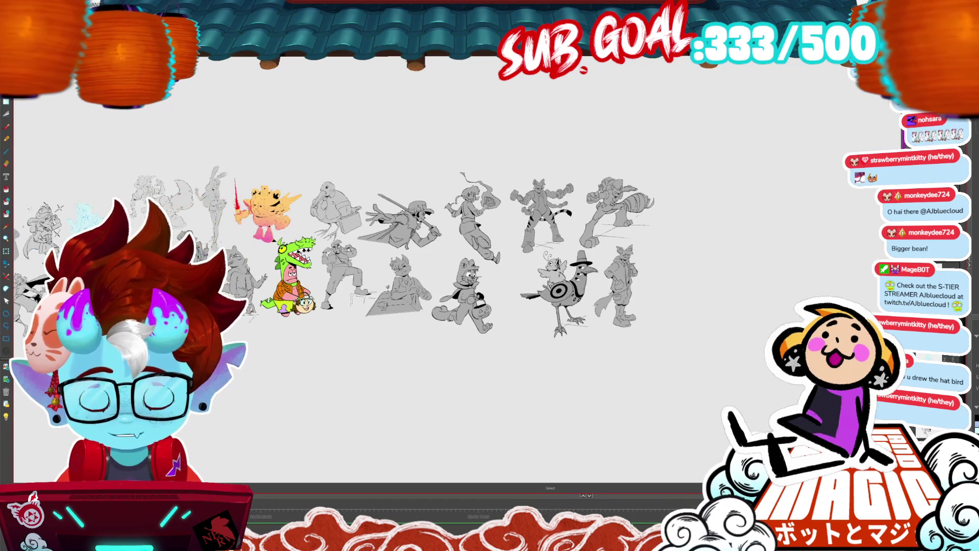
# Zoom out to the full sheet and move the elf reference to the right of the sketches.
pyautogui.scroll(-5, 740, 225)
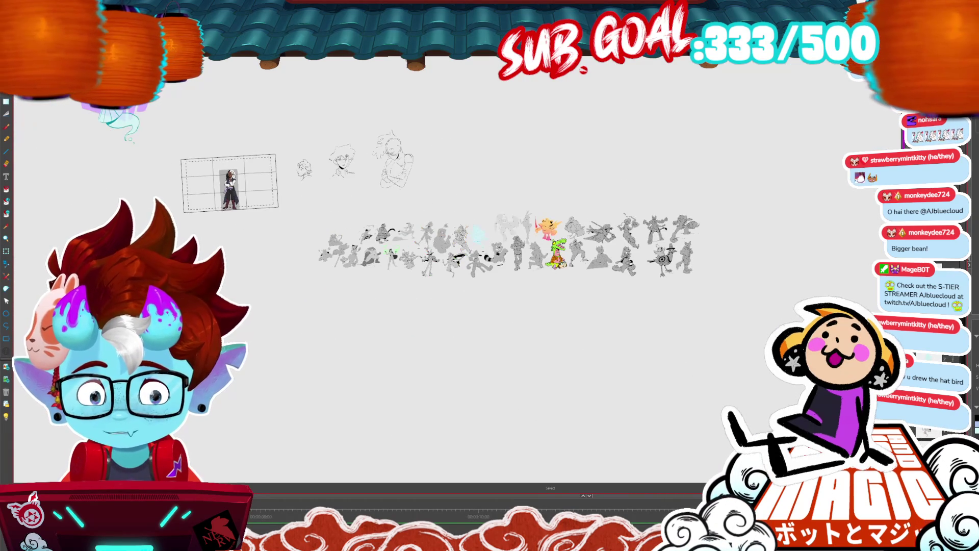
pyautogui.moveTo(232, 189)
pyautogui.mouseDown()
pyautogui.moveTo(397, 112)
pyautogui.moveTo(733, 224)
pyautogui.mouseUp()
# Draw a test circle with the freehand brush on the empty canvas right of the sketches.
pyautogui.scroll(5, 733, 225)
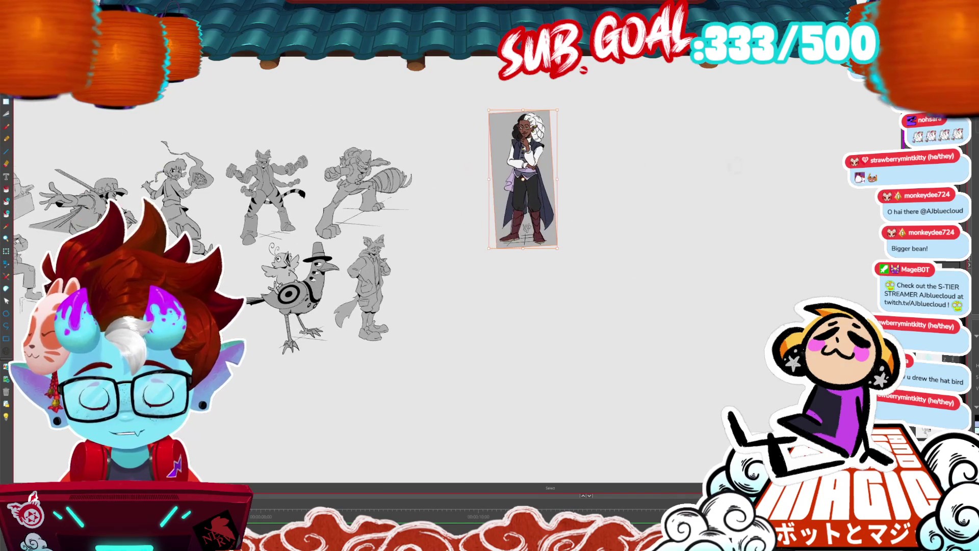
pyautogui.scroll(5, 716, 218)
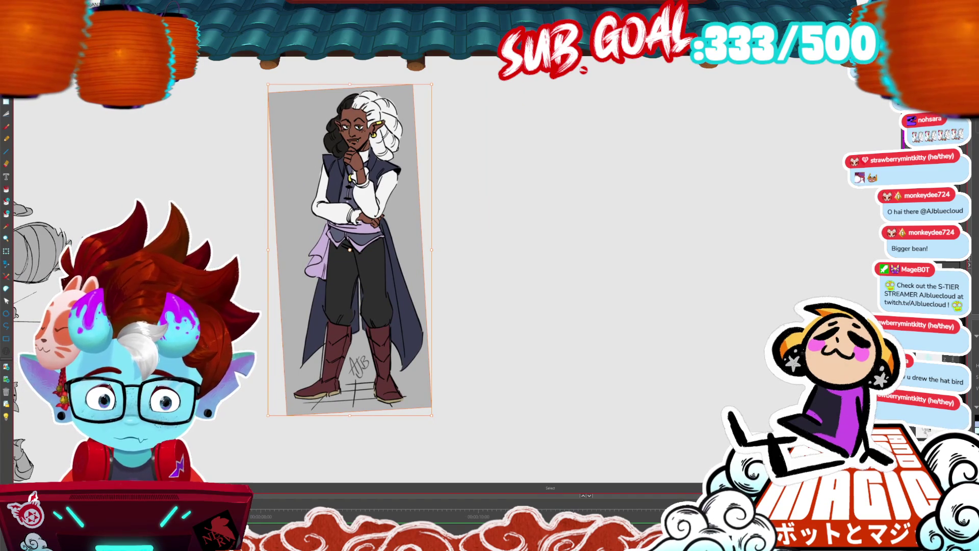
pyautogui.press('b')
pyautogui.moveTo(577, 120); pyautogui.dragTo(601, 123)
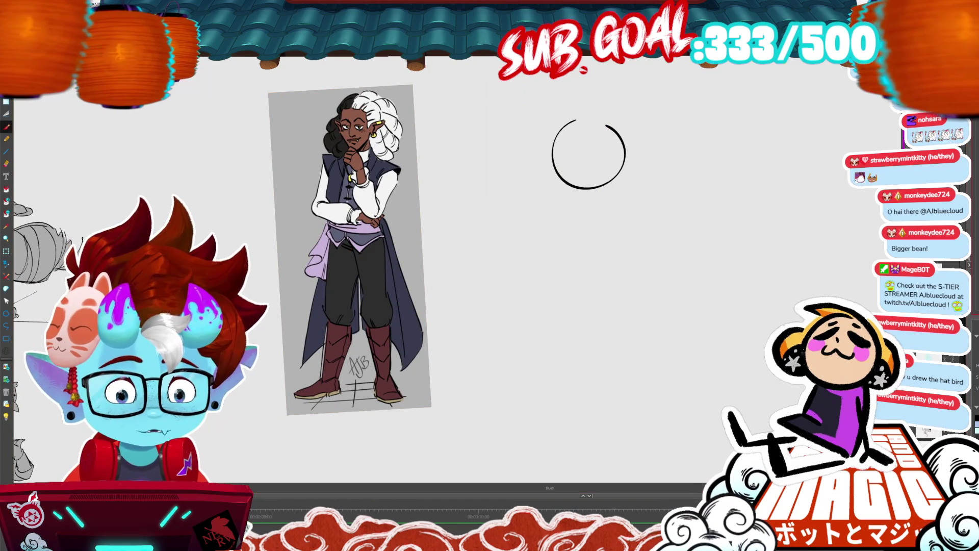
# Delete the test circle and return to the selection tool.
pyautogui.press('v')
pyautogui.press('Delete')
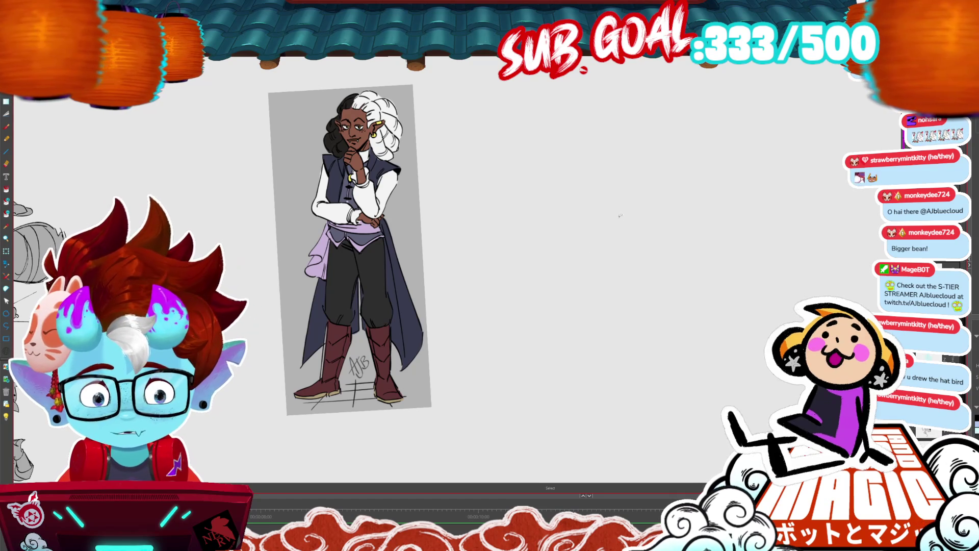
pyautogui.press('b')
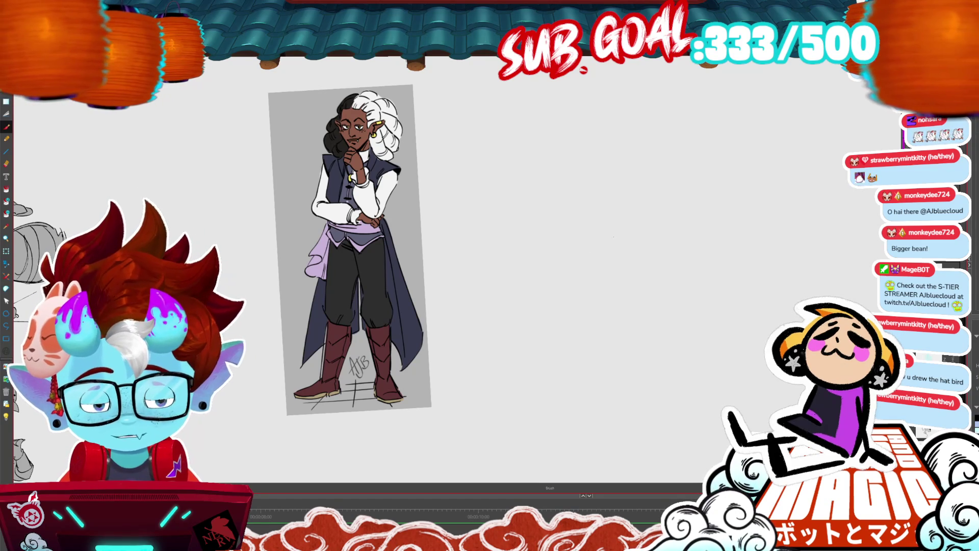
pyautogui.hotkey('alt', 's')
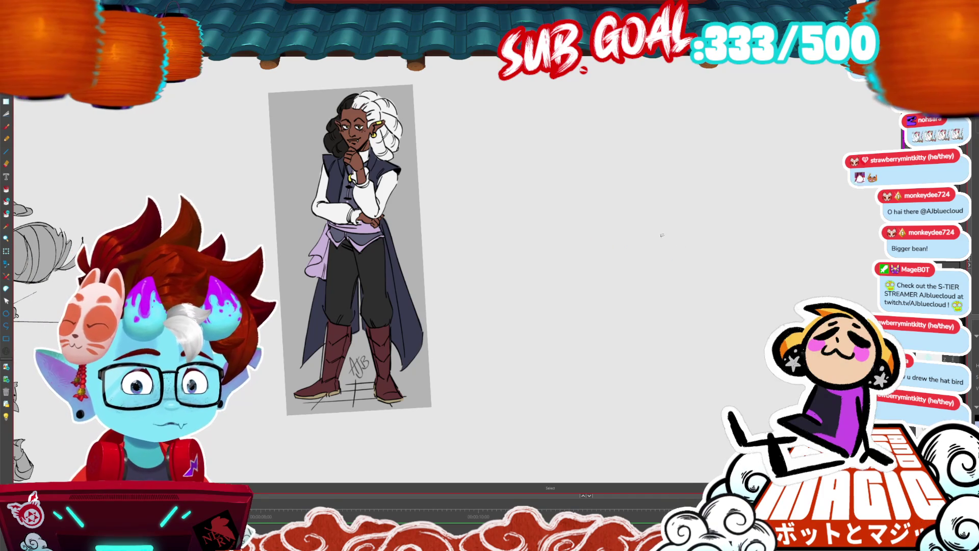
# Pan and zoom the view so the elf reference shifts left, then confirm the Animation Mode prompt.
pyautogui.moveTo(661, 235); pyautogui.dragTo(751, 237)
pyautogui.scroll(-3, 500, 230)
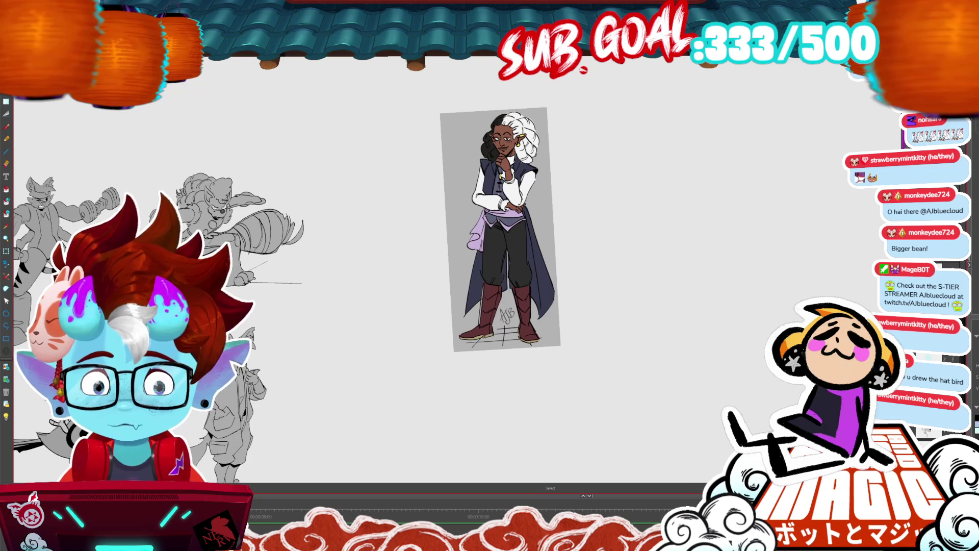
pyautogui.scroll(-3, 499, 229)
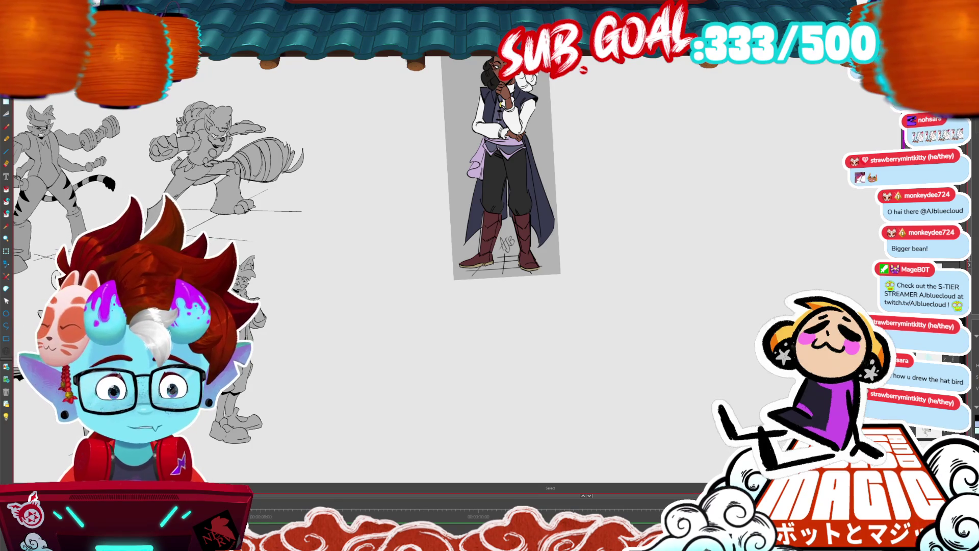
pyautogui.moveTo(500, 169)
pyautogui.mouseDown()
pyautogui.moveTo(350, 240)
pyautogui.moveTo(332, 205)
pyautogui.mouseUp()
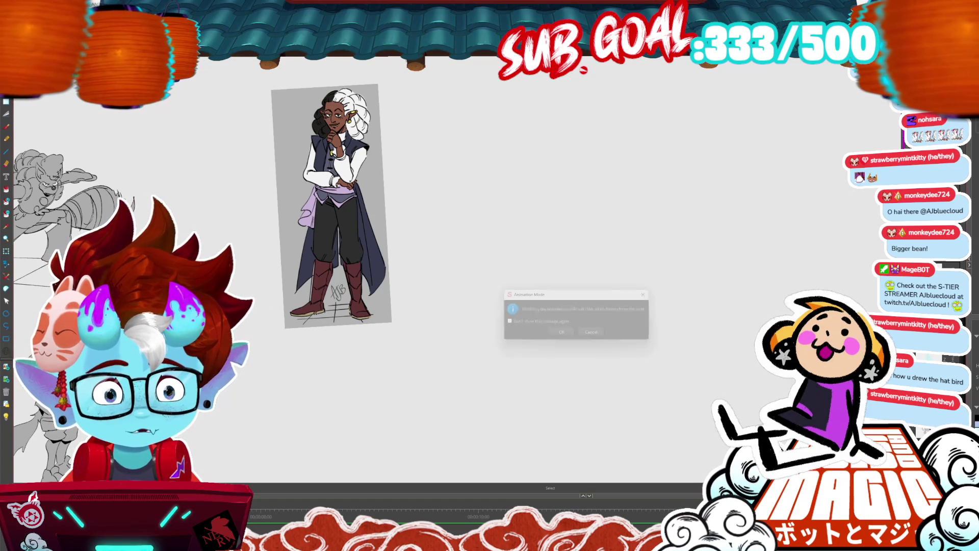
pyautogui.click(564, 336)
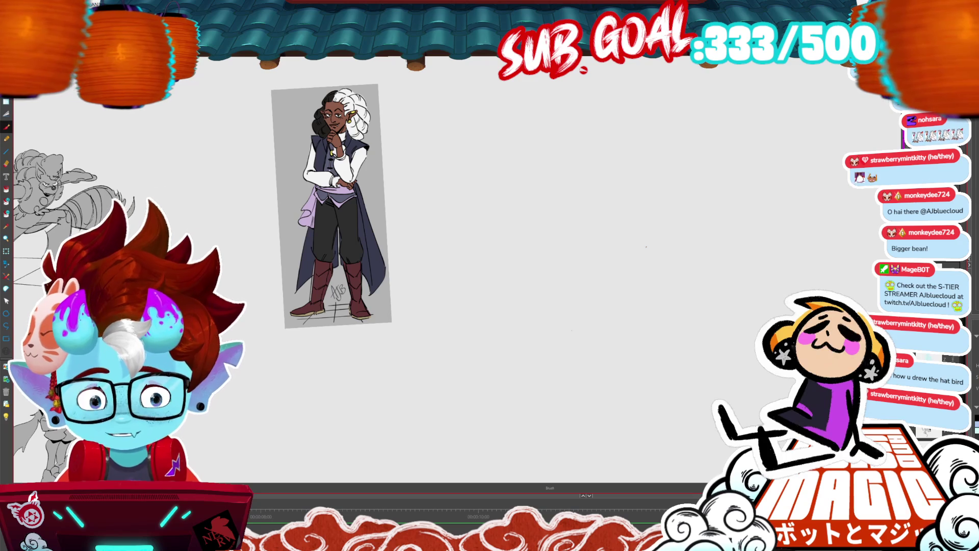
# Zoom and pan across the sketches to bring the cloaked elf reference toward the centre.
pyautogui.scroll(-5, 356, 230)
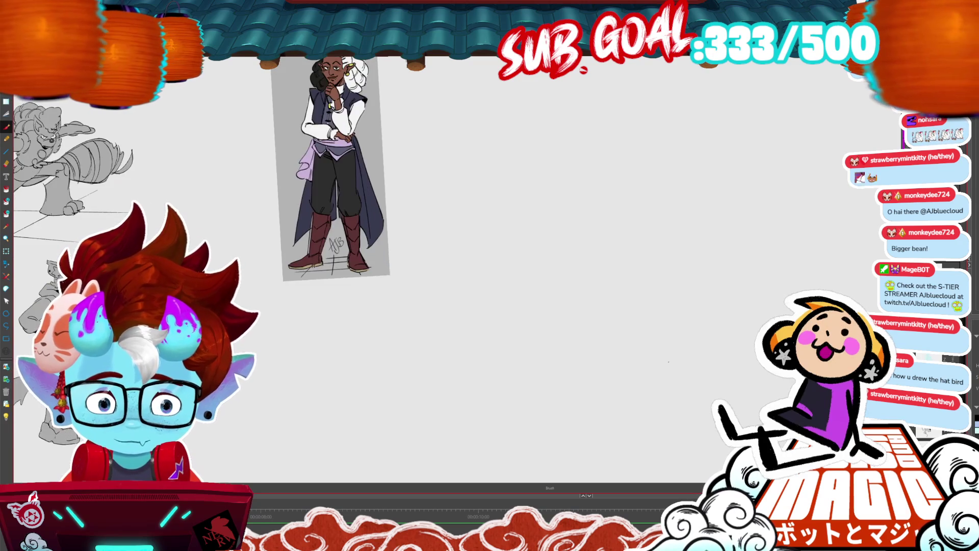
pyautogui.scroll(2, 438, 255)
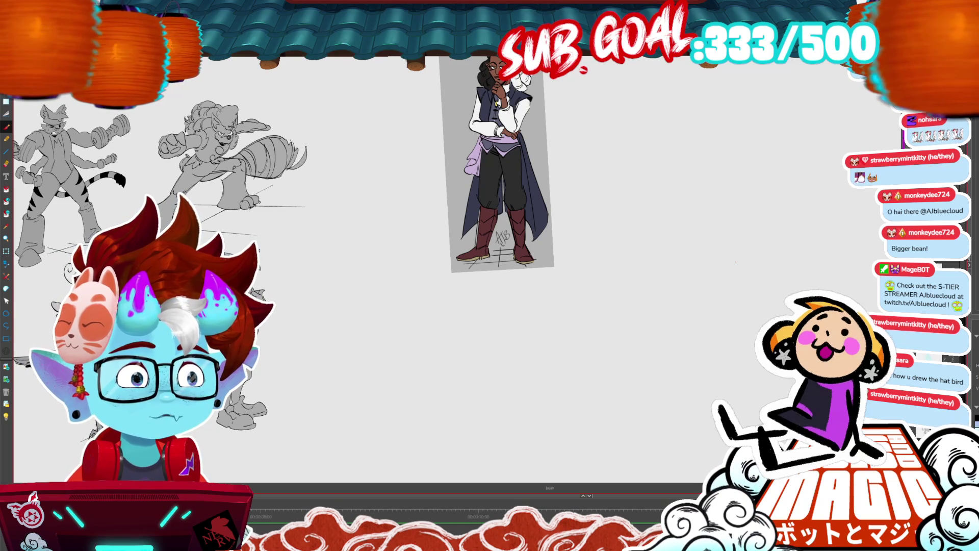
pyautogui.moveTo(735, 261); pyautogui.dragTo(631, 373)
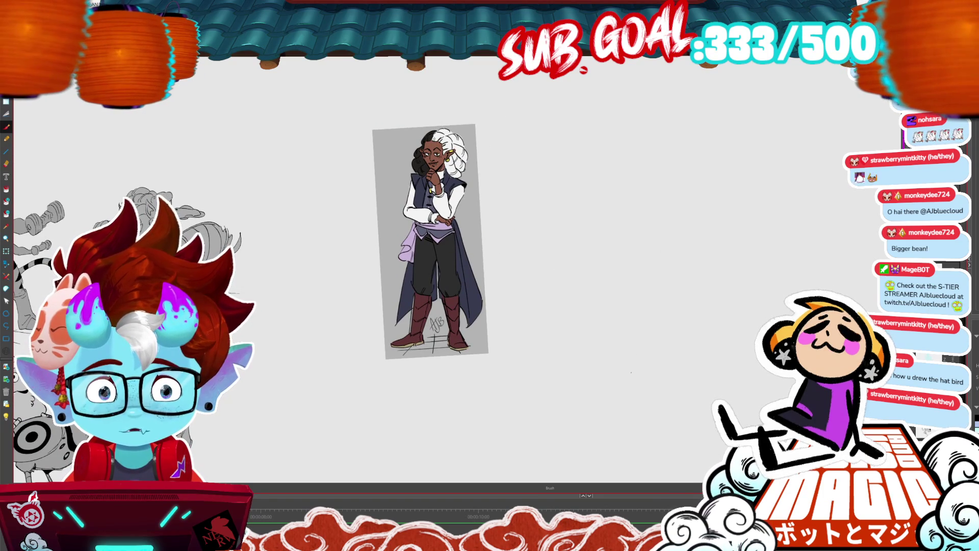
pyautogui.moveTo(430, 240)
pyautogui.mouseDown()
pyautogui.moveTo(368, 239)
pyautogui.moveTo(396, 250)
pyautogui.mouseUp()
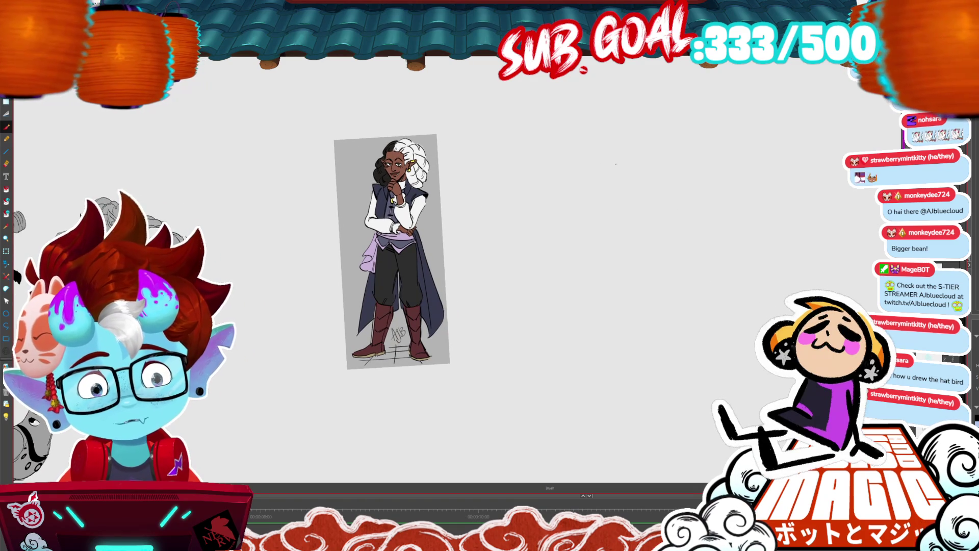